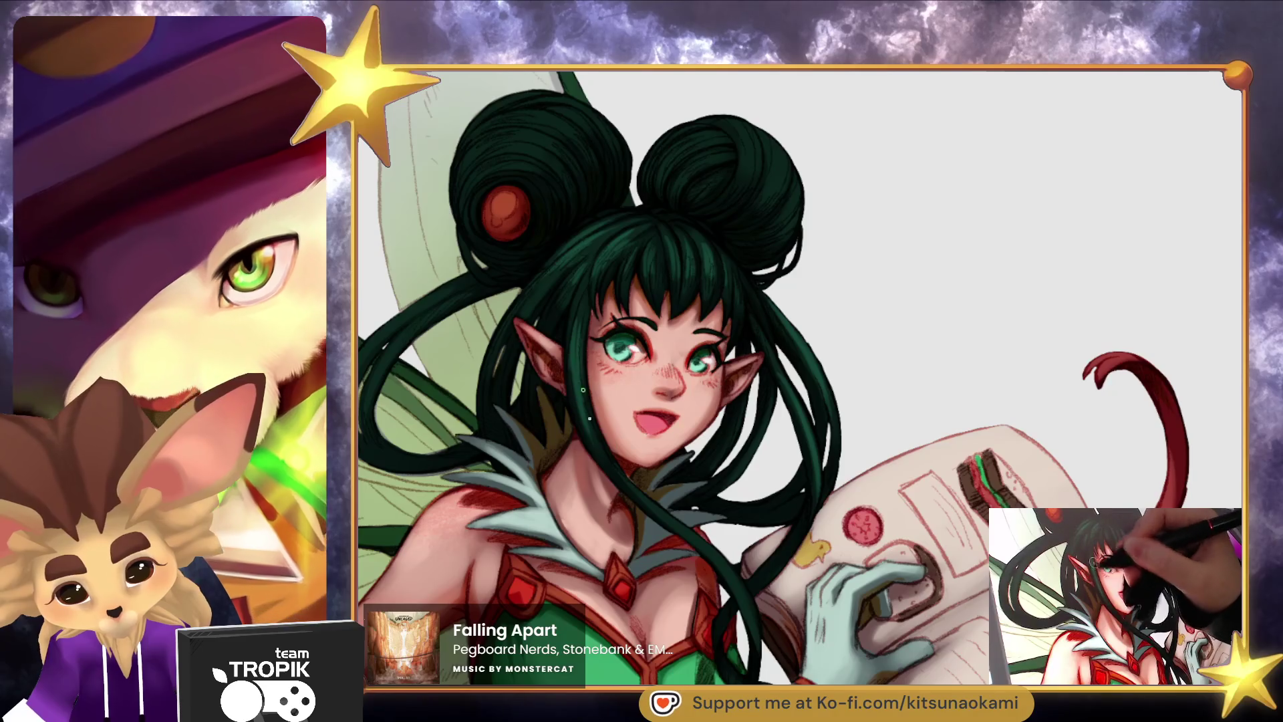
# Paint a light highlight on the nose tip and smooth the shading across the nose.
pyautogui.scroll(5, 672, 519)
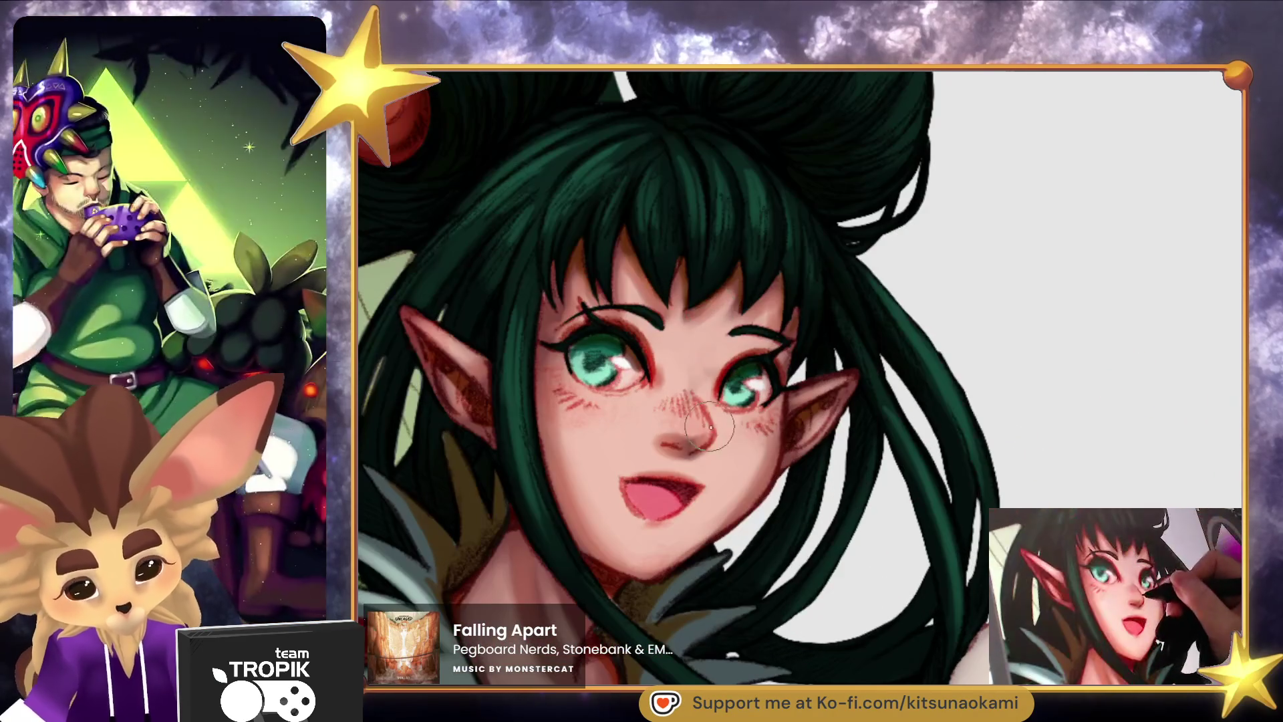
pyautogui.moveTo(702, 432); pyautogui.dragTo(708, 423)
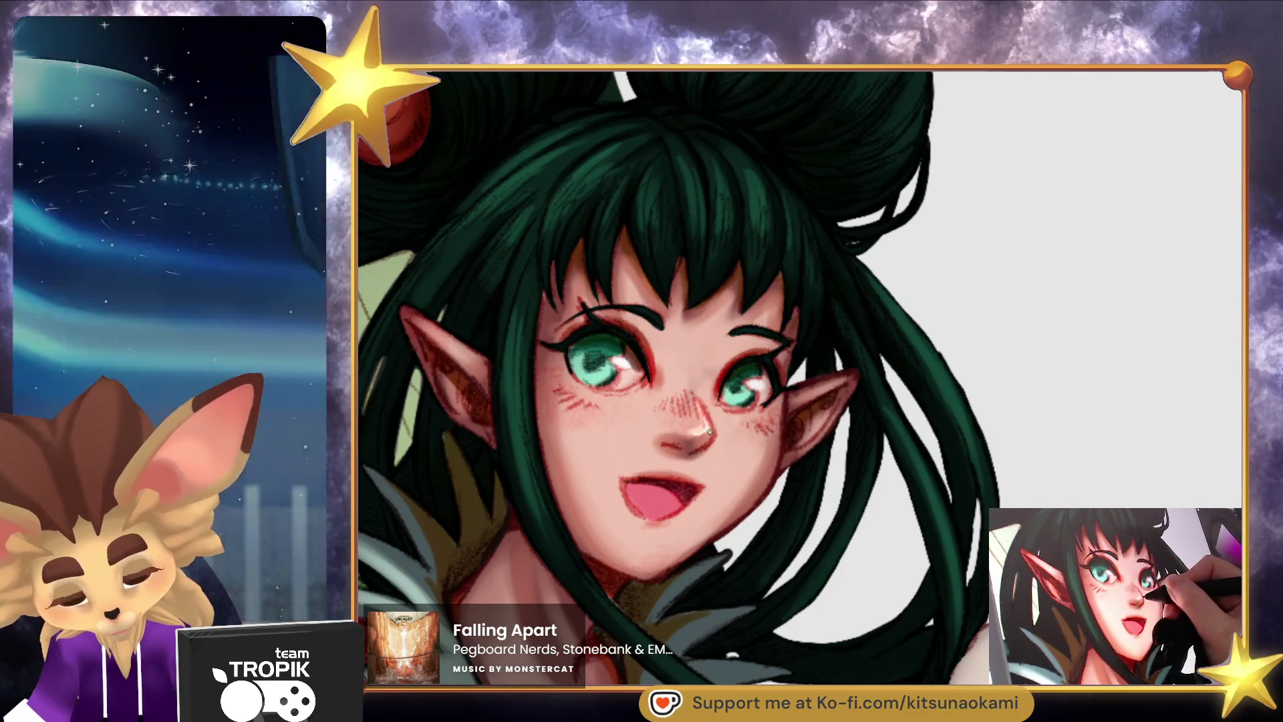
pyautogui.moveTo(699, 430); pyautogui.dragTo(663, 433)
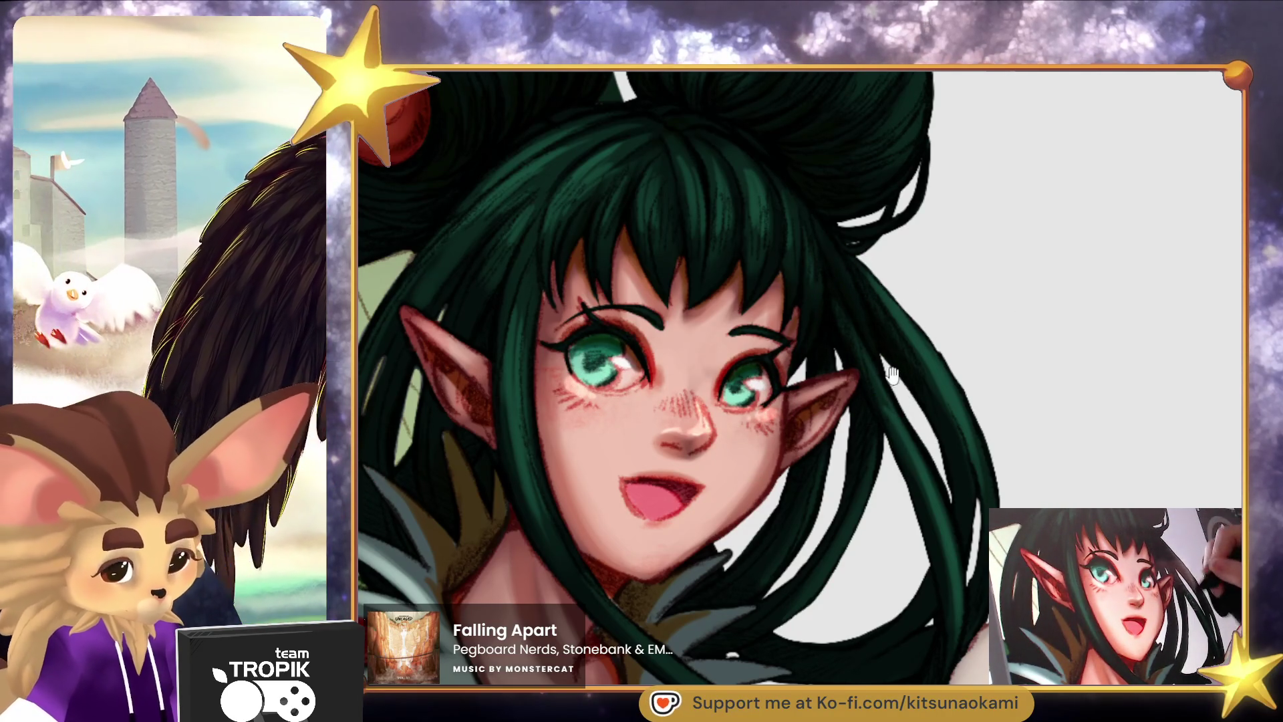
pyautogui.scroll(5, 896, 415)
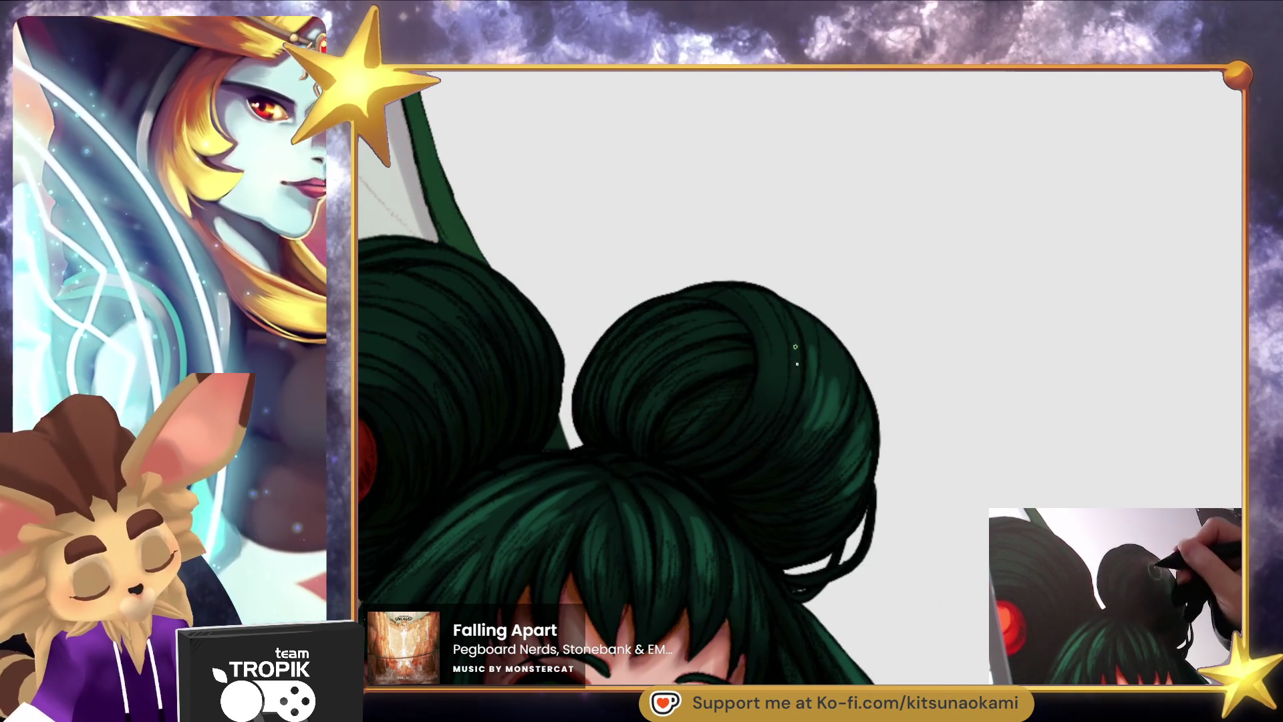
# Enlarge the brush and add a bright orange highlight to the red ornament on the left hair bun.
pyautogui.moveTo(860, 491)
pyautogui.mouseDown()
pyautogui.moveTo(973, 507)
pyautogui.moveTo(871, 358)
pyautogui.mouseUp()
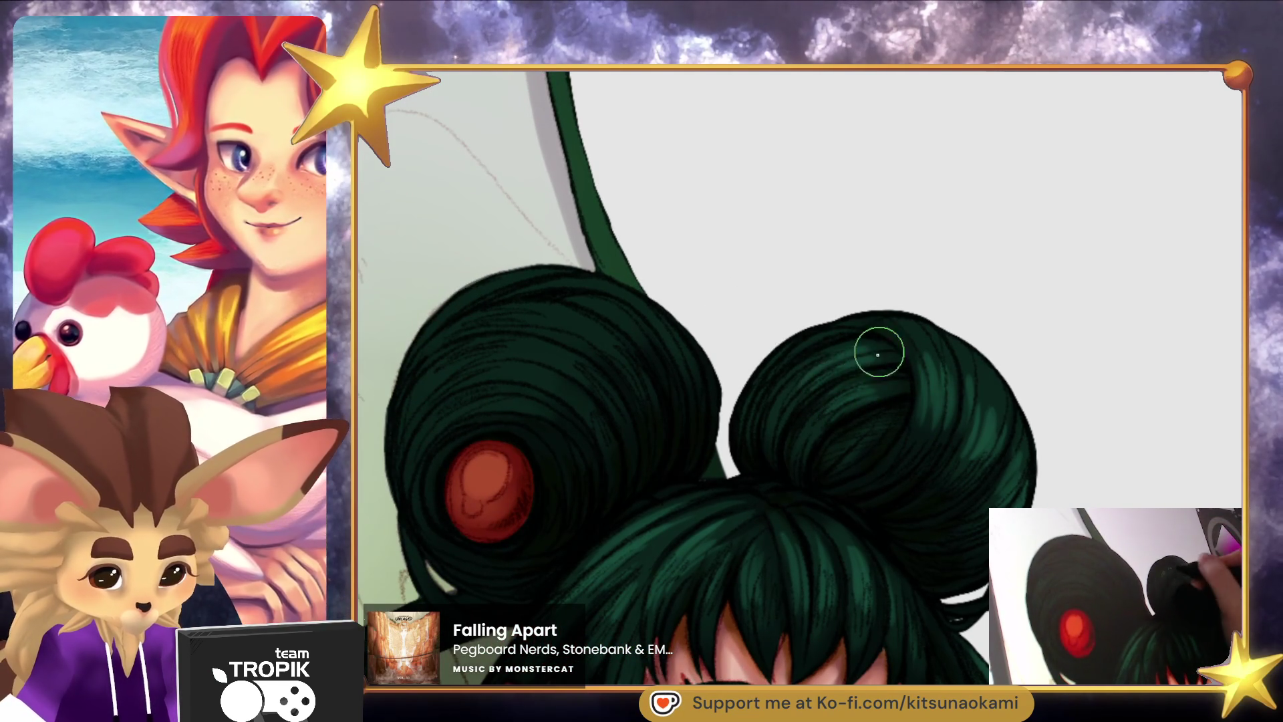
pyautogui.scroll(-2, 914, 420)
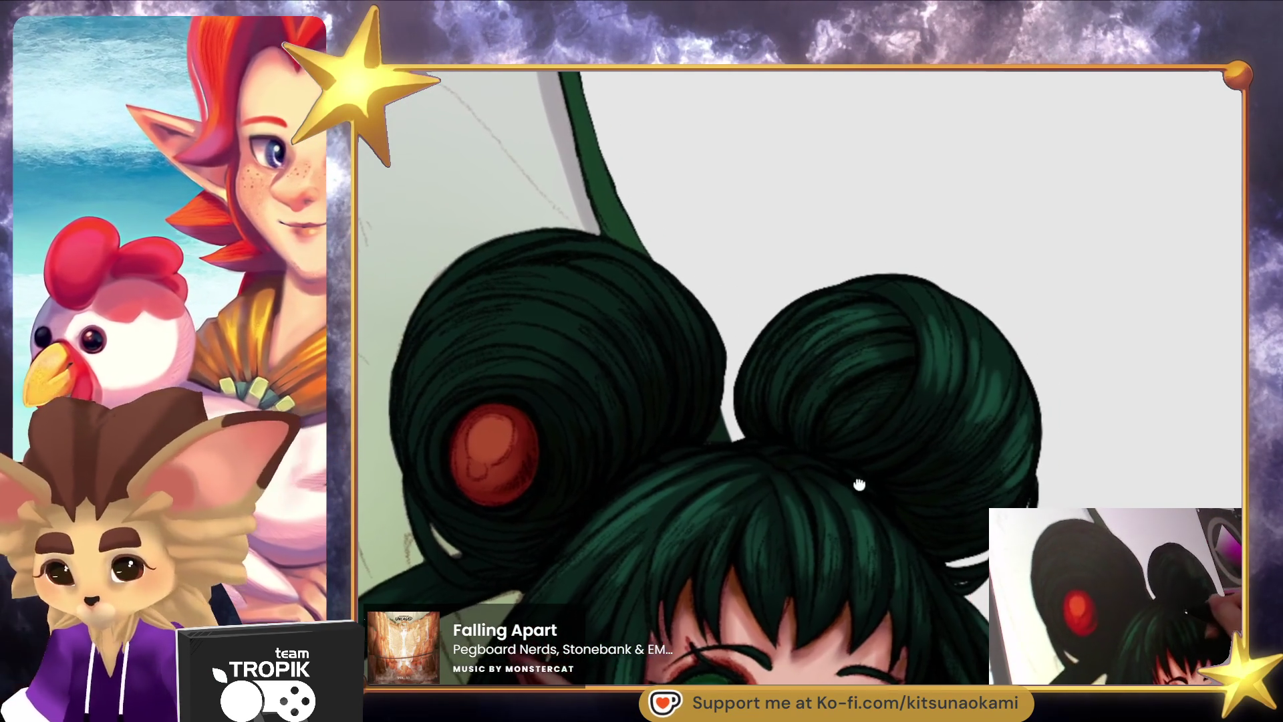
pyautogui.hscroll(-2, 859, 482)
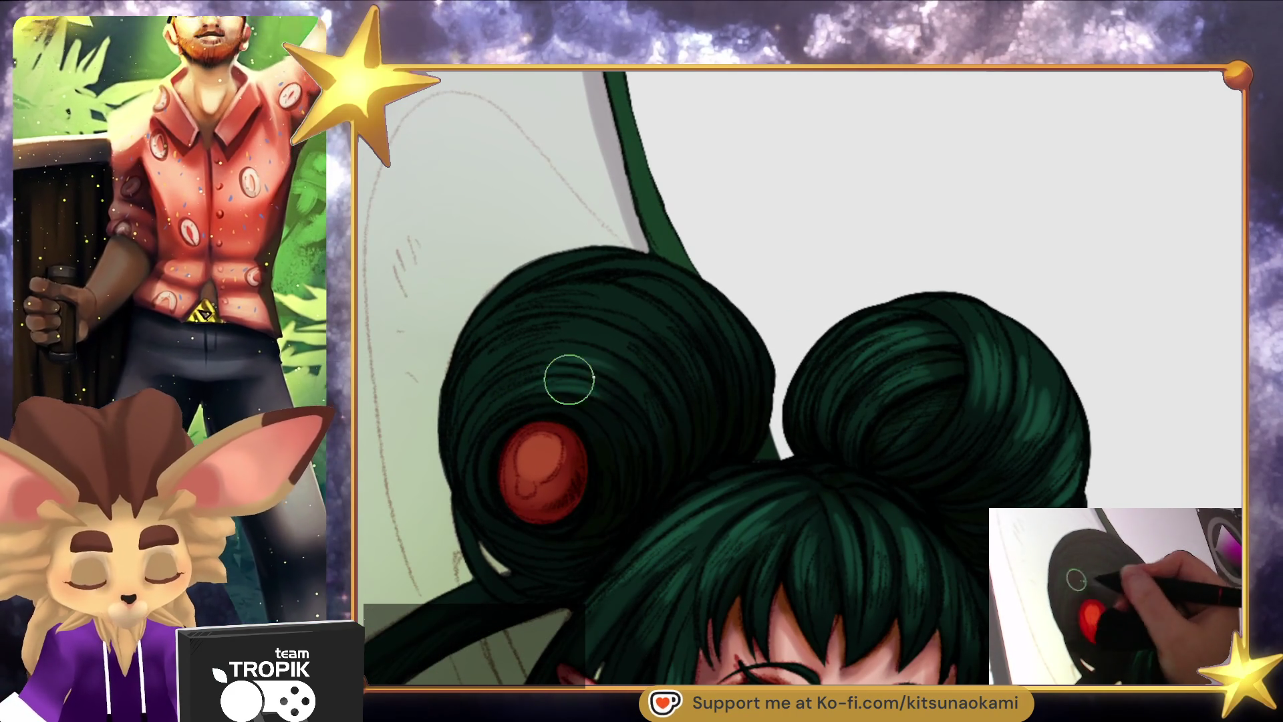
pyautogui.press(']')
pyautogui.press(']')
pyautogui.press(']')
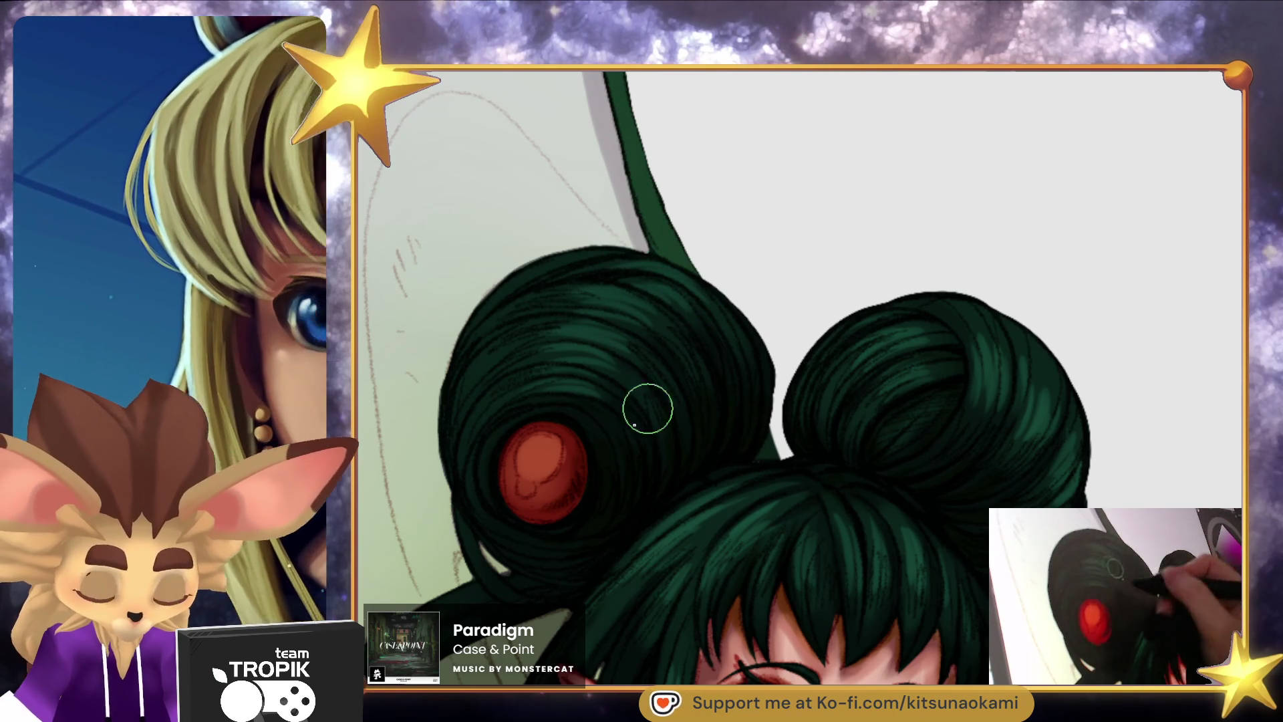
pyautogui.moveTo(540, 456)
pyautogui.mouseDown()
pyautogui.moveTo(521, 467)
pyautogui.moveTo(510, 452)
pyautogui.moveTo(550, 465)
pyautogui.mouseUp()
pyautogui.scroll(-3, 681, 513)
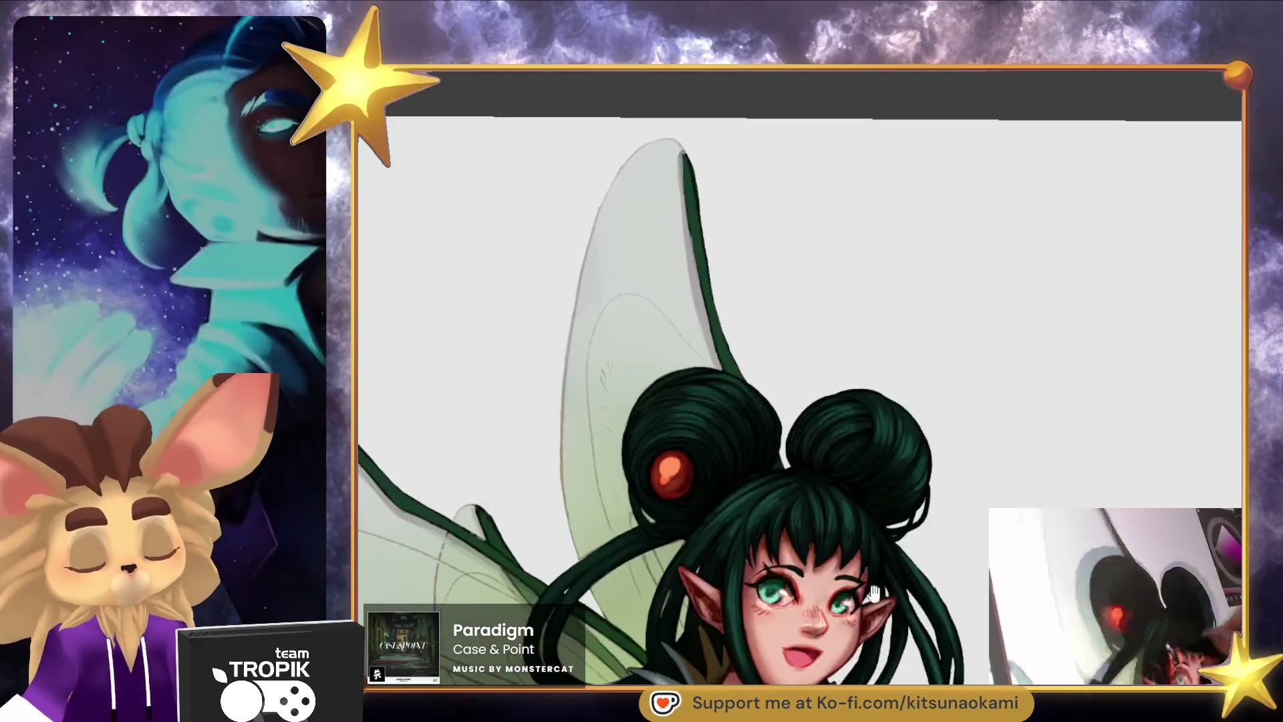
pyautogui.scroll(3, 680, 514)
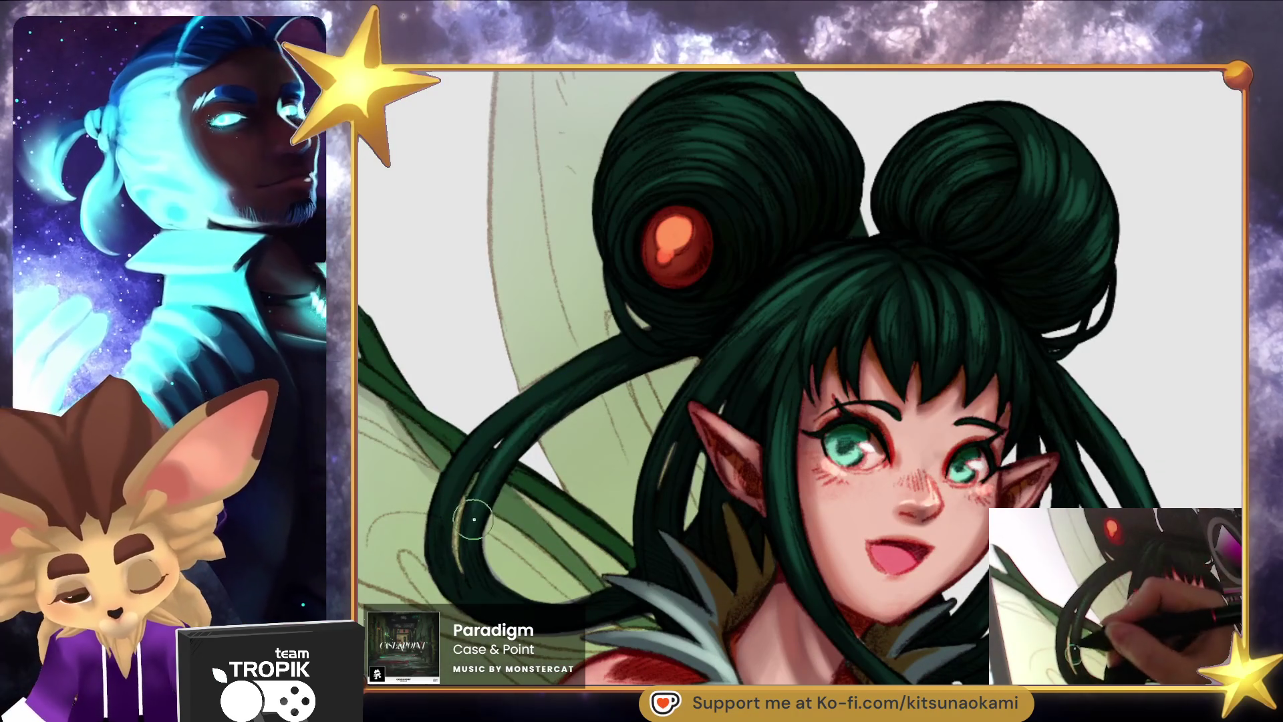
pyautogui.moveTo(1101, 705); pyautogui.dragTo(911, 518)
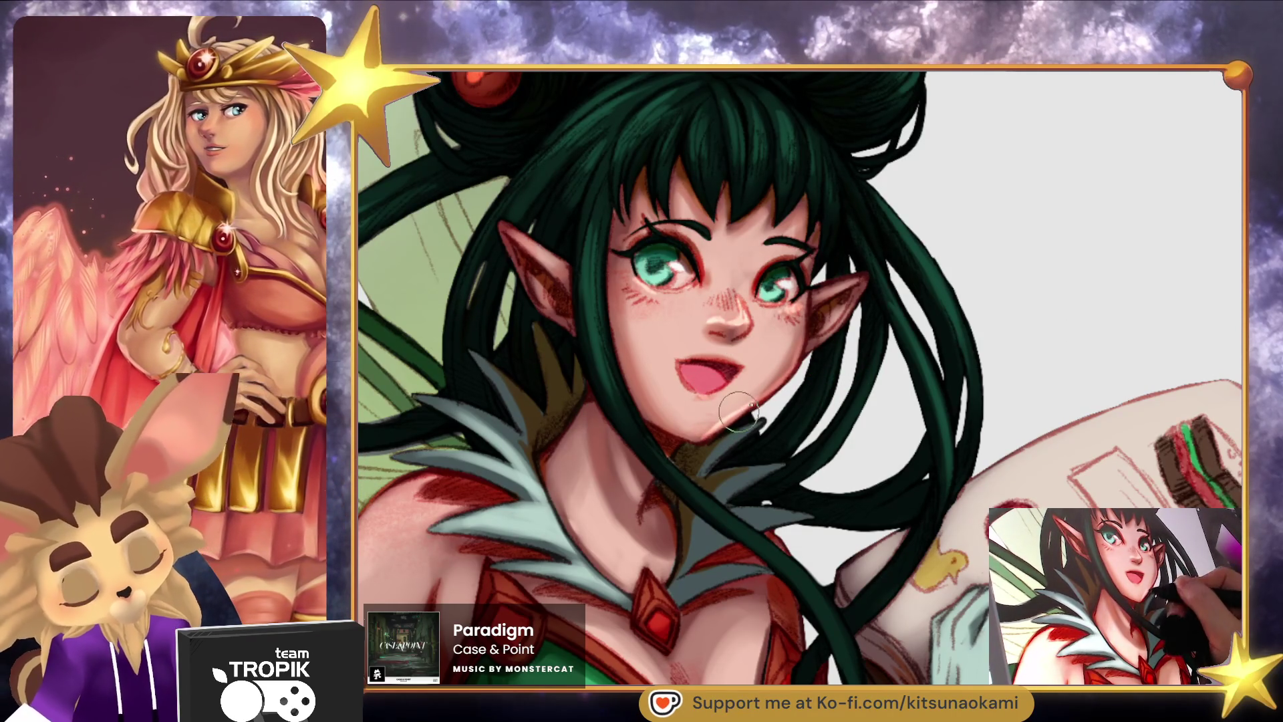
pyautogui.scroll(3, 790, 377)
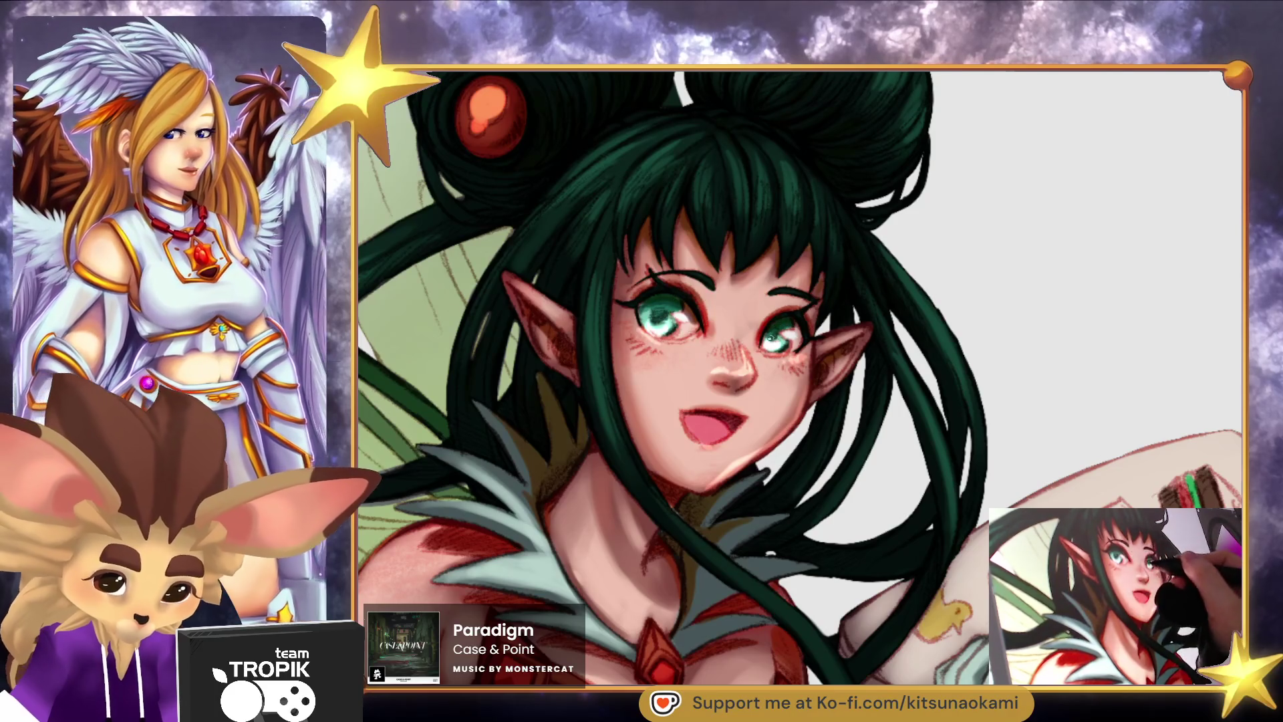
pyautogui.scroll(-8, 709, 398)
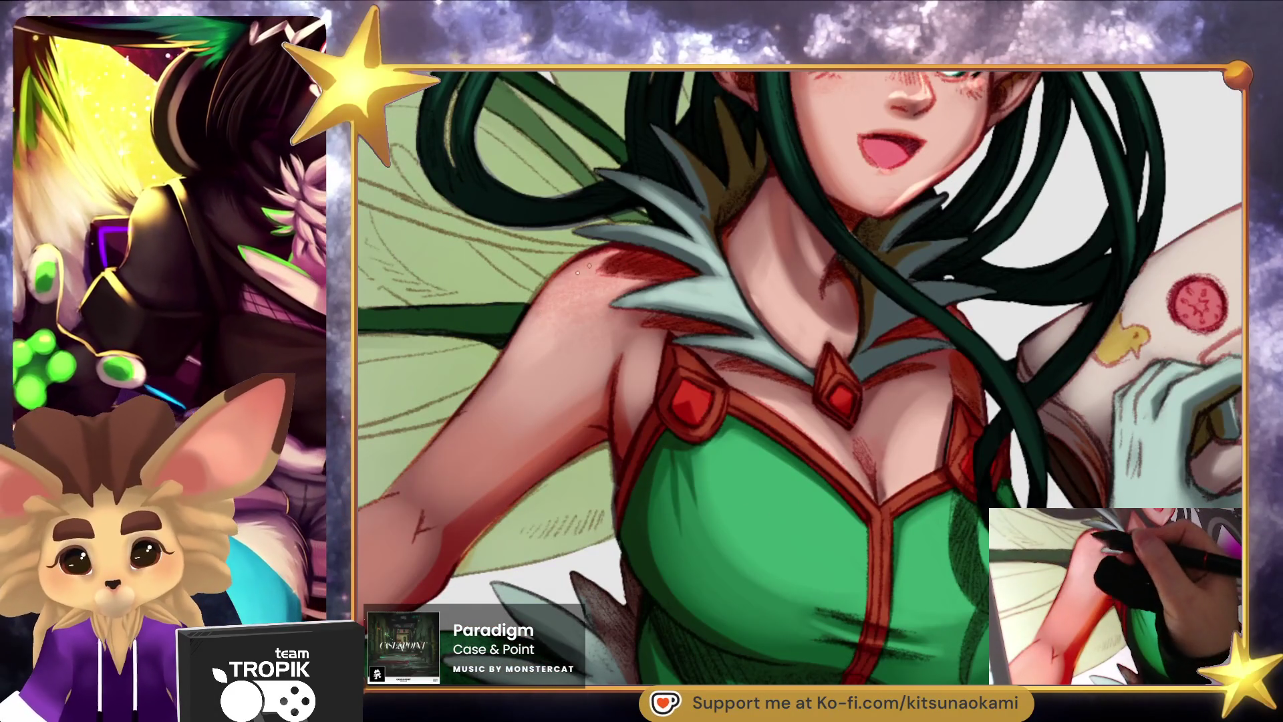
# Brighten the shoulder and upper-arm edge, then tilt the canvas toward the chest and book.
pyautogui.moveTo(592, 259)
pyautogui.mouseDown()
pyautogui.moveTo(512, 338)
pyautogui.moveTo(534, 308)
pyautogui.moveTo(508, 374)
pyautogui.moveTo(421, 467)
pyautogui.mouseUp()
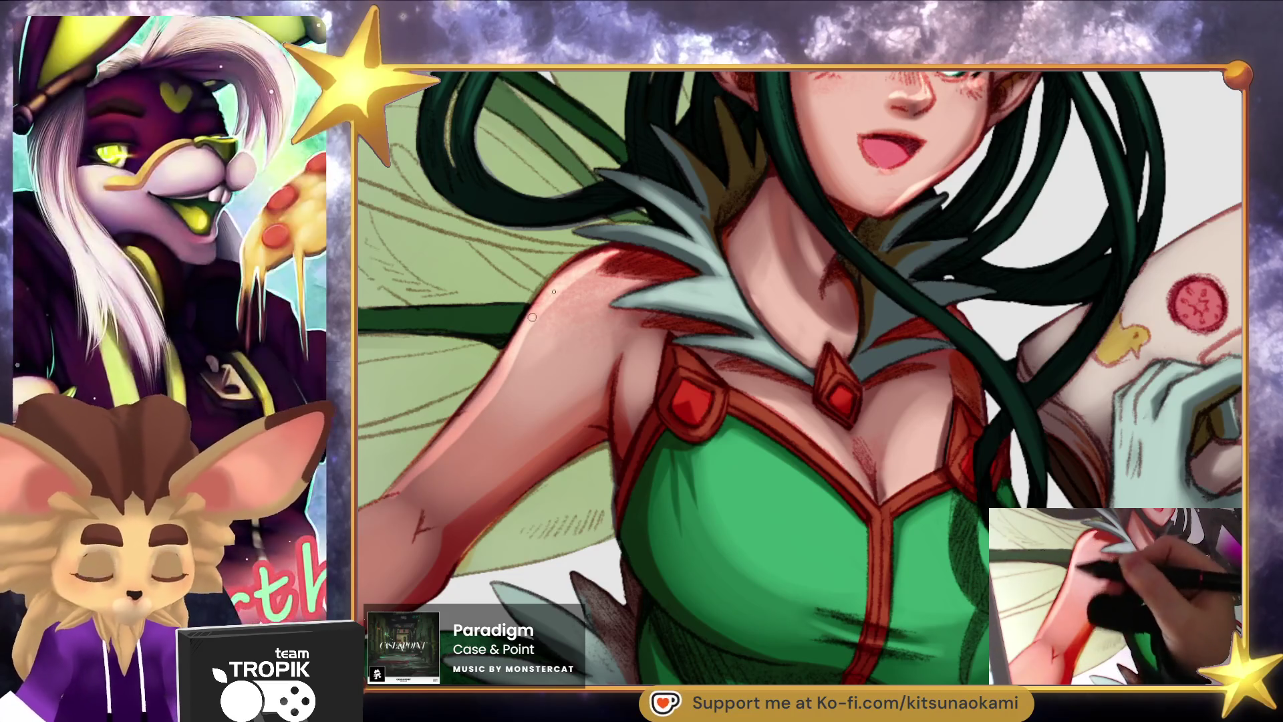
pyautogui.moveTo(626, 382)
pyautogui.mouseDown()
pyautogui.moveTo(733, 380)
pyautogui.moveTo(861, 323)
pyautogui.mouseUp()
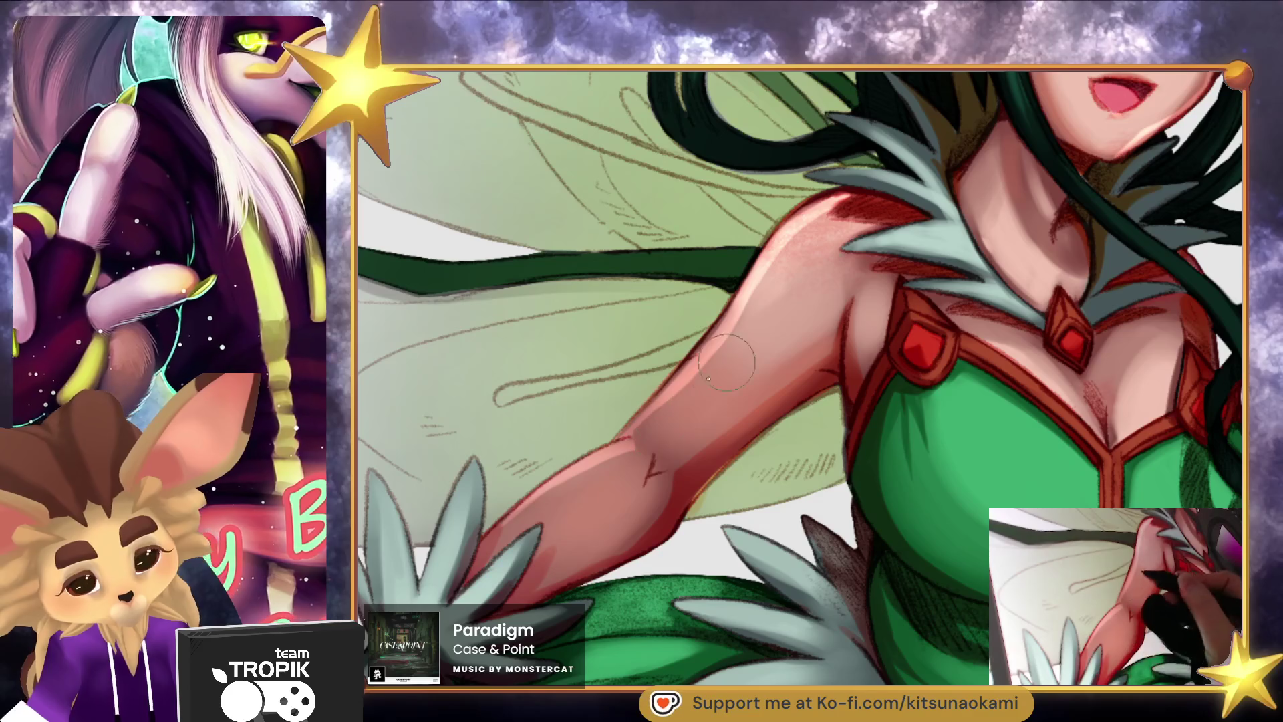
pyautogui.moveTo(922, 342)
pyautogui.mouseDown()
pyautogui.moveTo(812, 369)
pyautogui.moveTo(639, 373)
pyautogui.mouseUp()
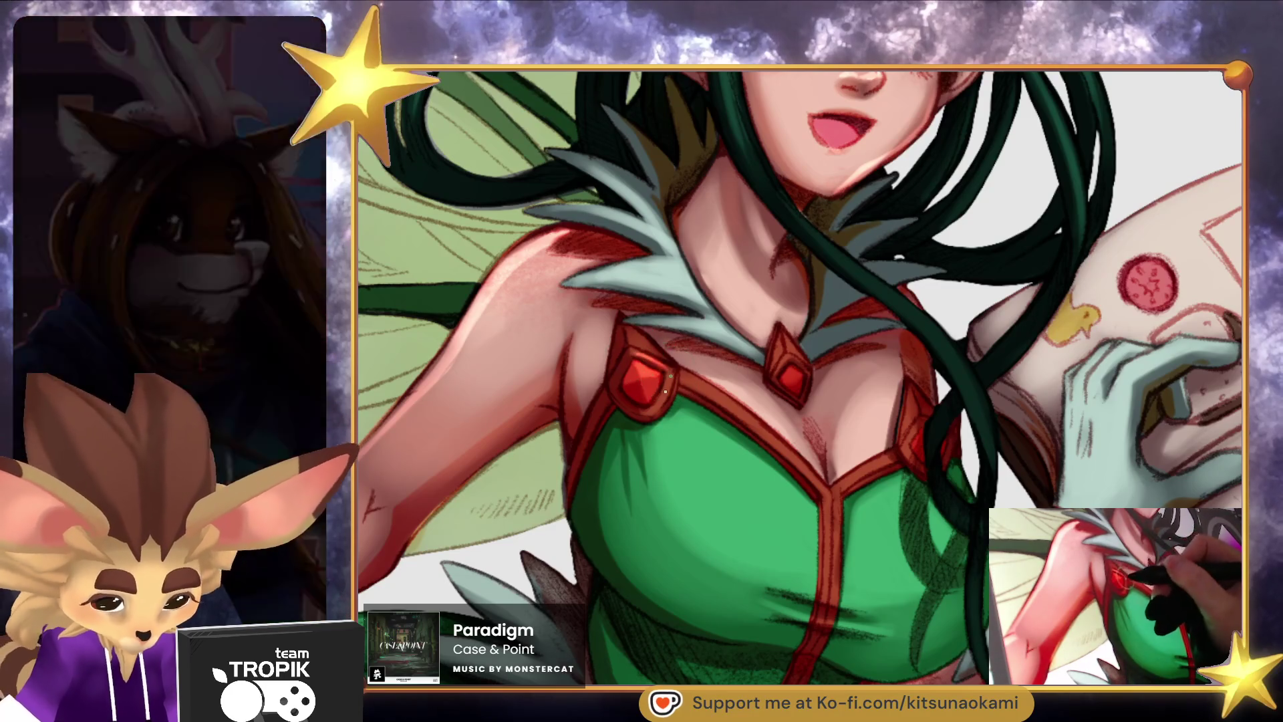
pyautogui.moveTo(659, 401)
pyautogui.mouseDown()
pyautogui.moveTo(791, 592)
pyautogui.moveTo(737, 461)
pyautogui.mouseUp()
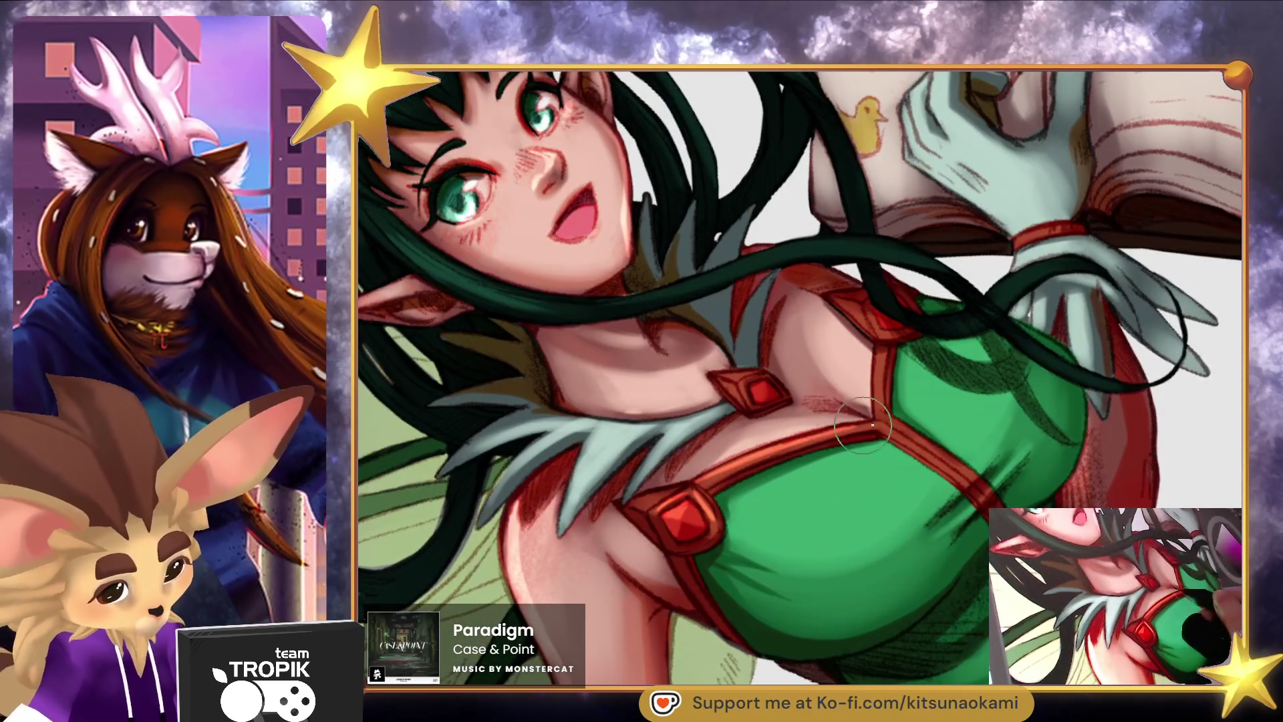
pyautogui.moveTo(868, 425); pyautogui.dragTo(736, 482)
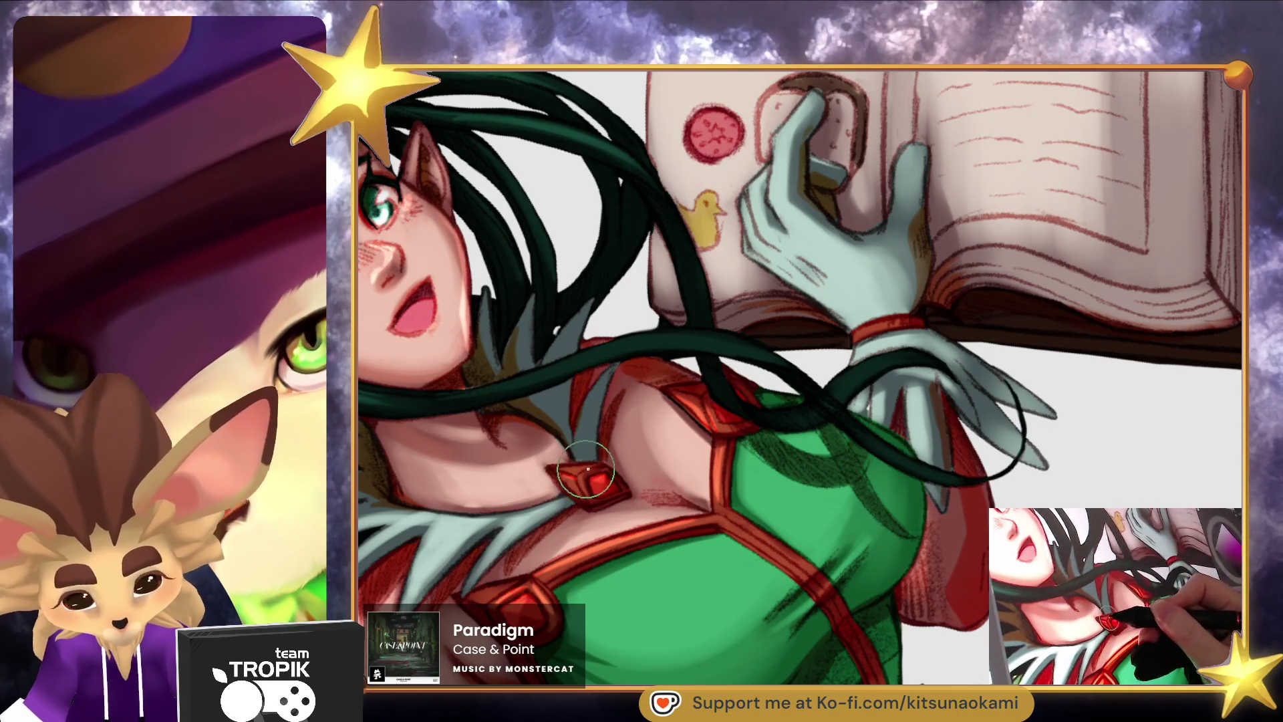
pyautogui.scroll(-5, 570, 469)
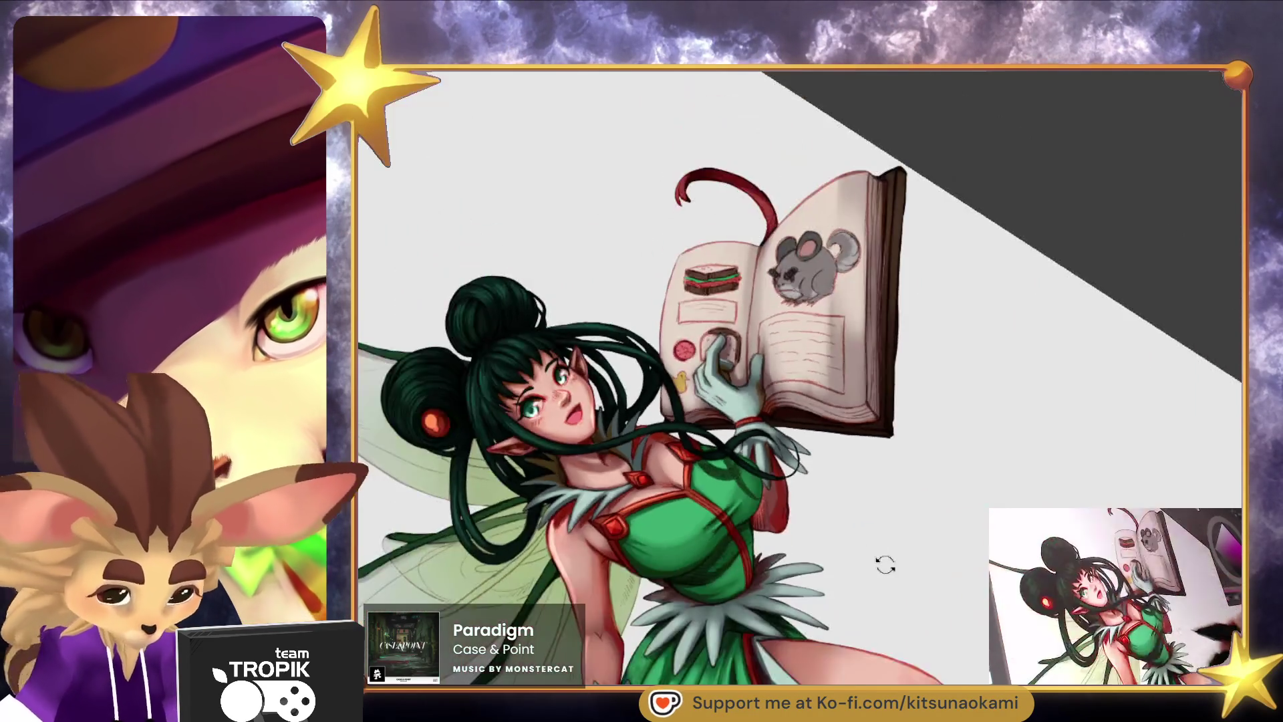
# Highlight the red vertical bodice strap, then turn the canvas upright and zoom into the face.
pyautogui.scroll(5, 712, 229)
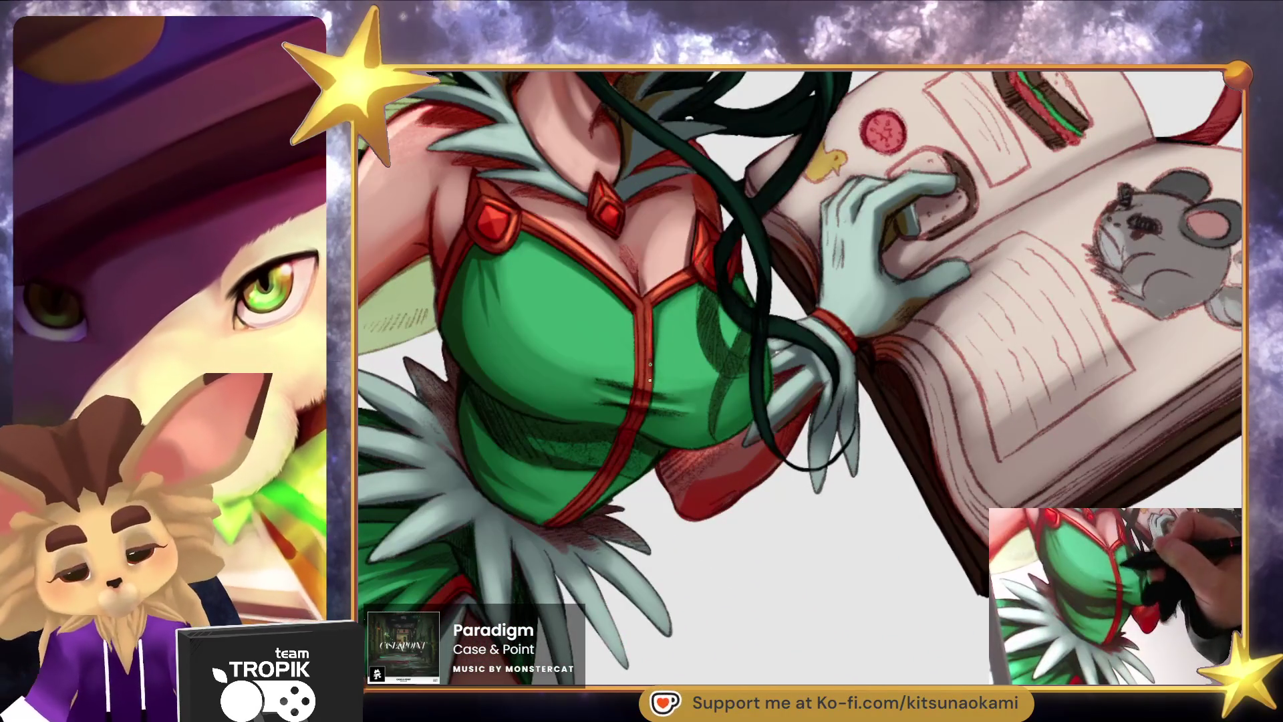
pyautogui.moveTo(646, 319); pyautogui.dragTo(643, 382)
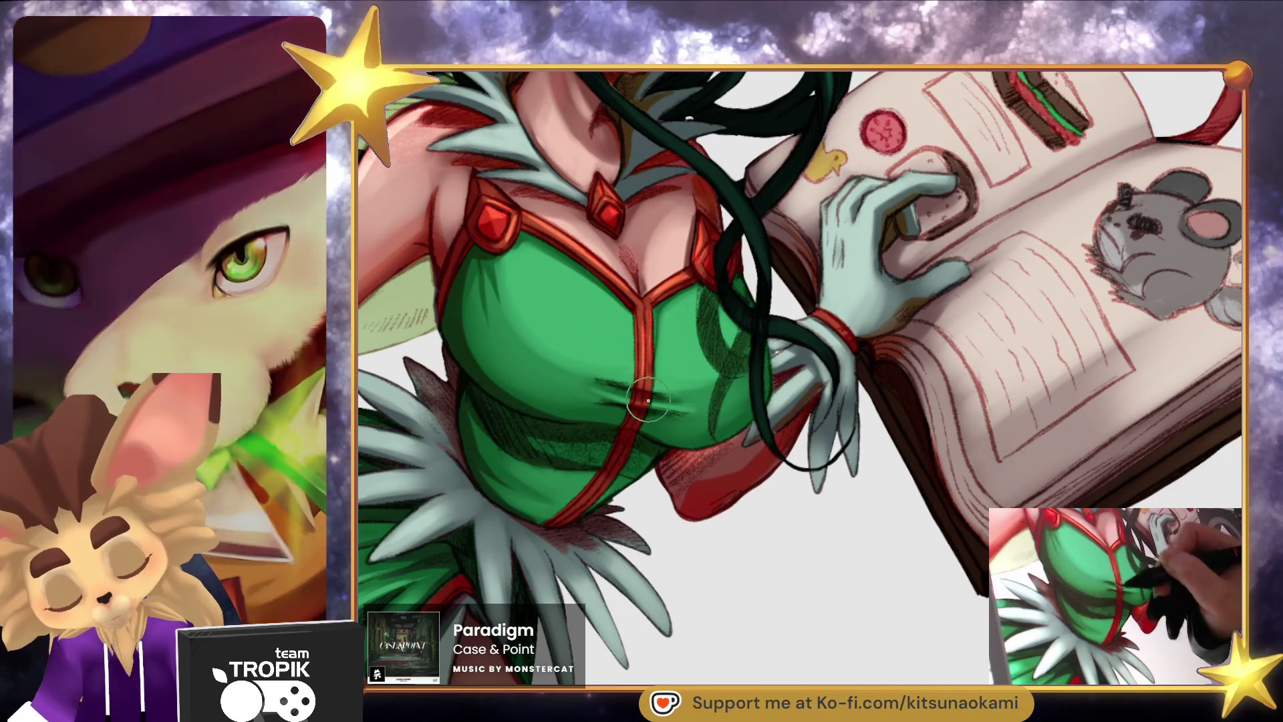
pyautogui.scroll(-5, 678, 502)
pyautogui.moveTo(680, 528); pyautogui.dragTo(693, 614)
pyautogui.scroll(5, 670, 362)
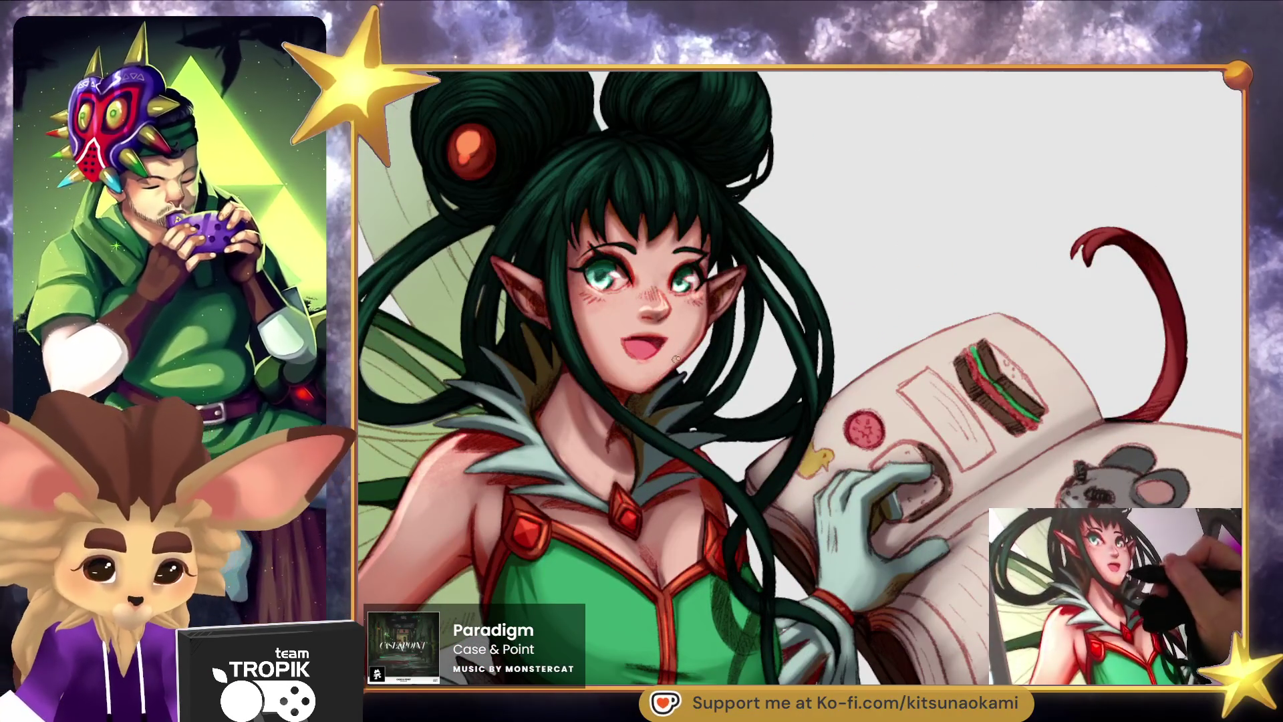
pyautogui.scroll(3, 699, 334)
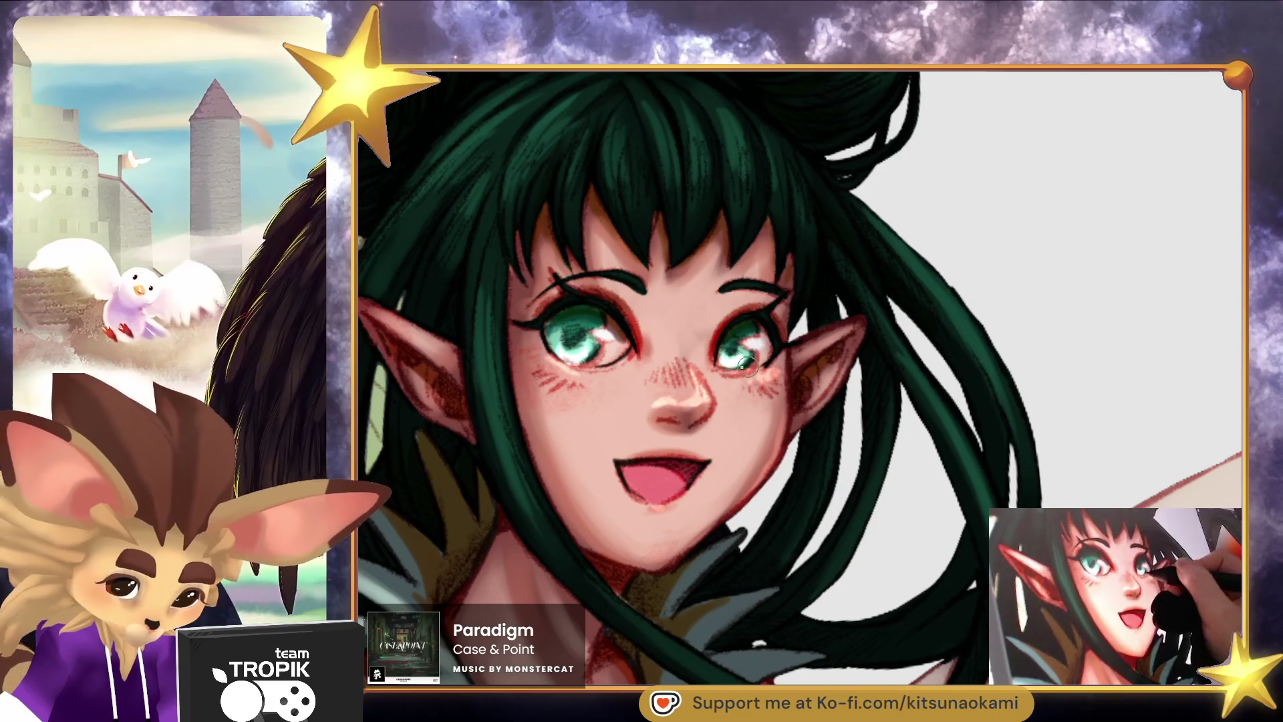
# Paint a dark blue shading stroke along the hair strands framing the face.
pyautogui.hotkey('ctrl', '0')
pyautogui.scroll(5, 750, 245)
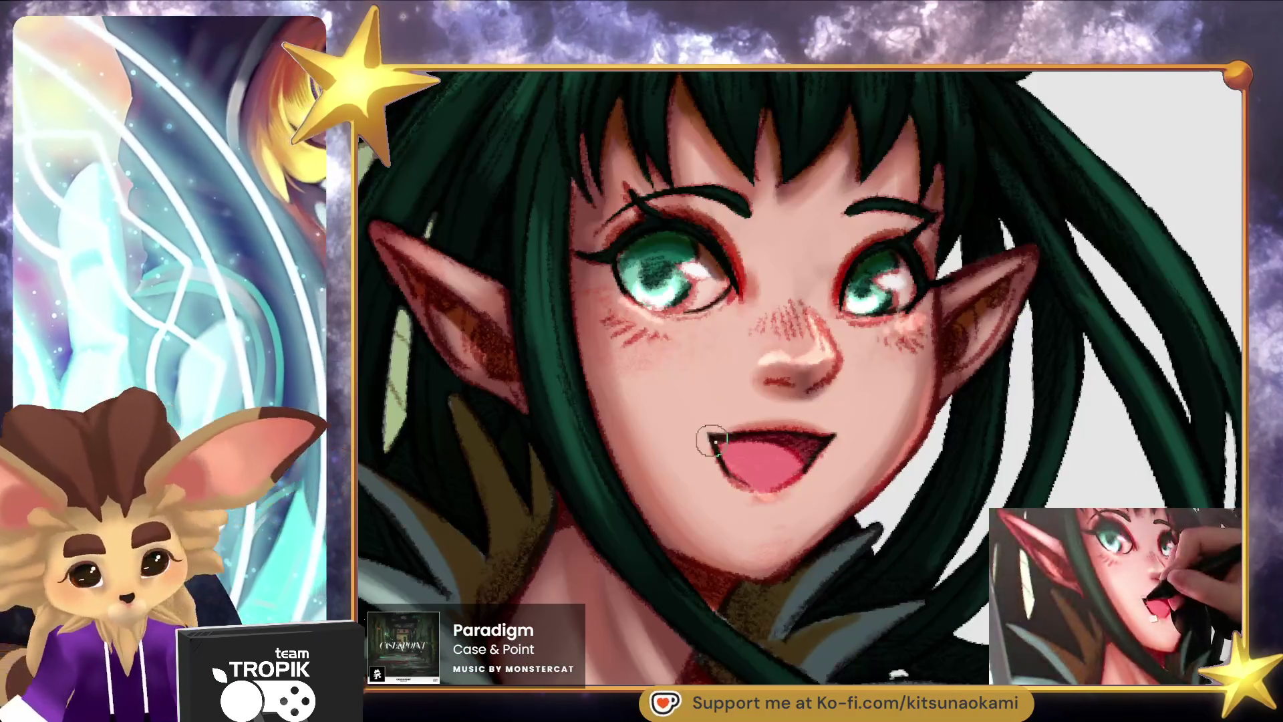
pyautogui.moveTo(832, 439)
pyautogui.mouseDown()
pyautogui.moveTo(759, 358)
pyautogui.moveTo(846, 511)
pyautogui.moveTo(869, 514)
pyautogui.moveTo(757, 576)
pyautogui.mouseUp()
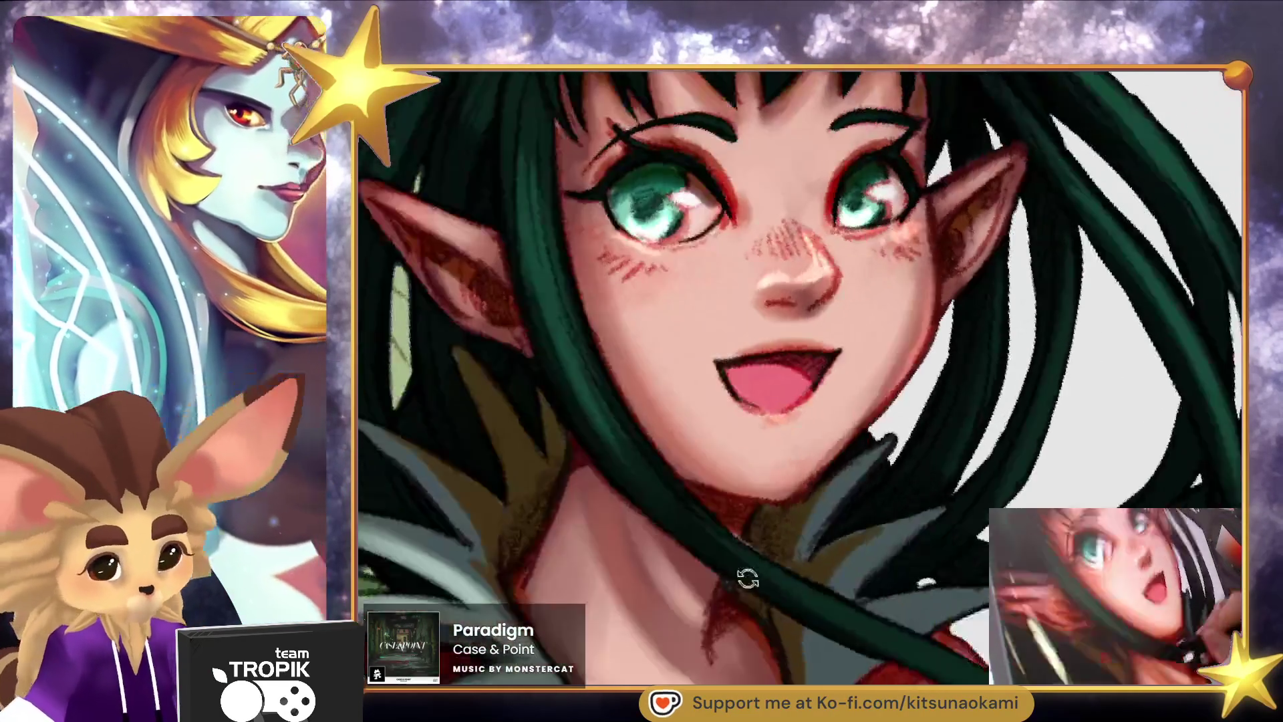
pyautogui.hotkey('ctrl', '0')
pyautogui.moveTo(765, 658); pyautogui.dragTo(736, 574)
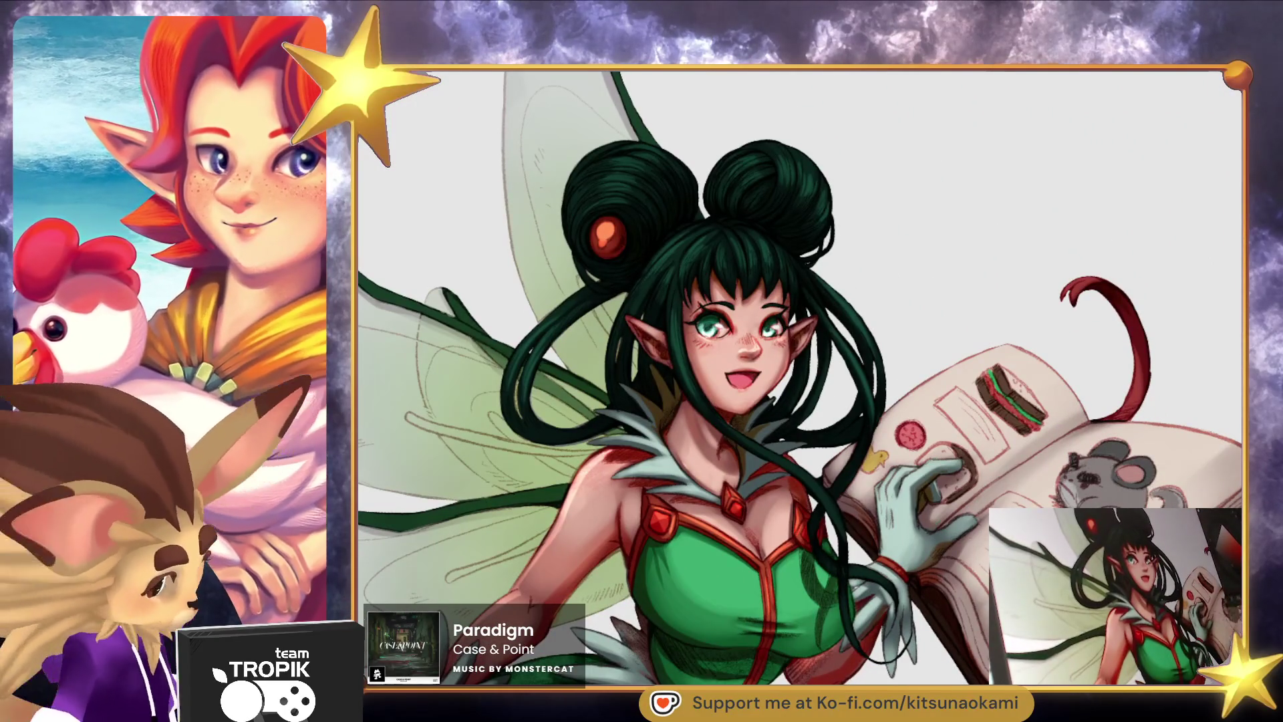
pyautogui.scroll(-2, 871, 425)
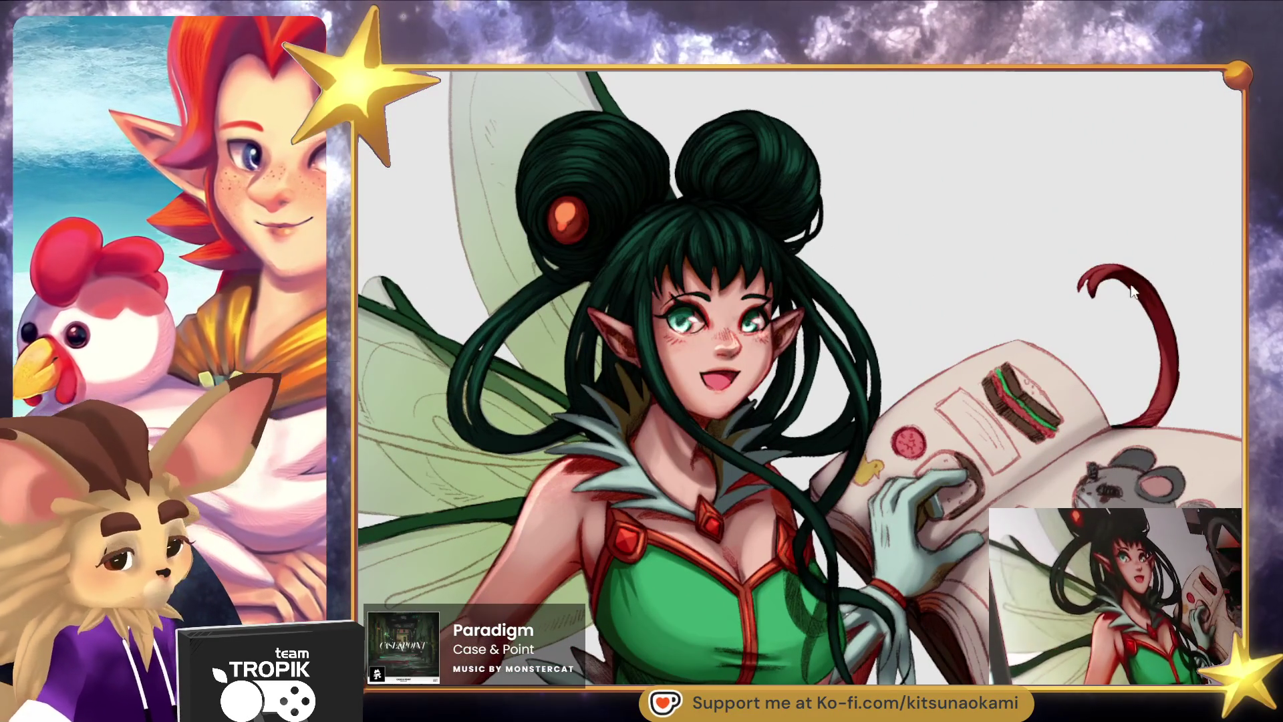
pyautogui.scroll(3, 871, 426)
pyautogui.scroll(2, 871, 425)
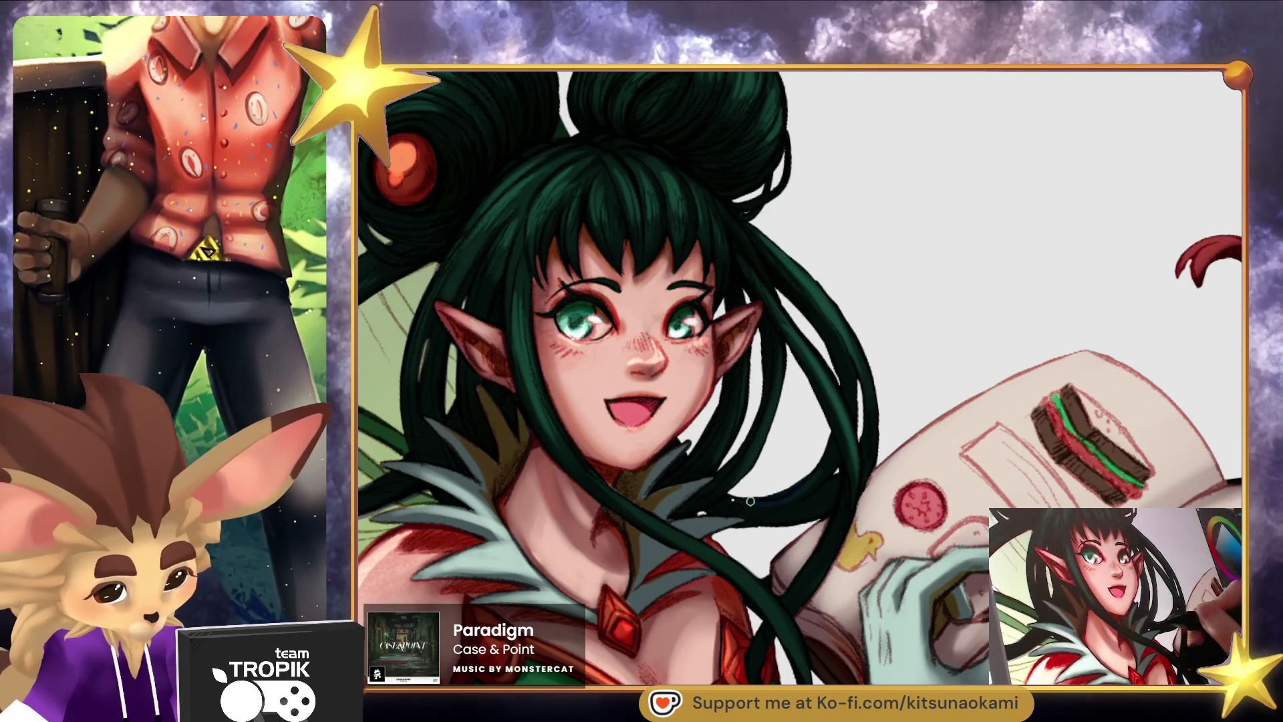
pyautogui.moveTo(831, 435); pyautogui.dragTo(736, 492)
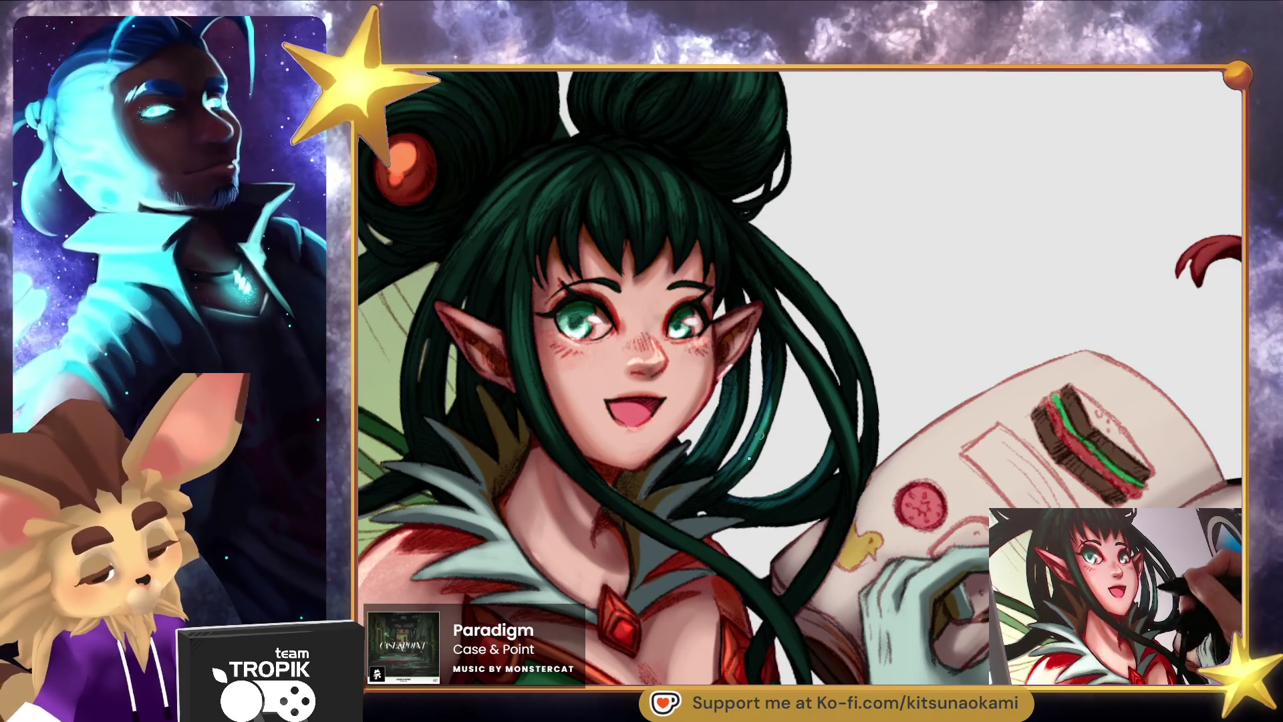
# Add a brighter teal highlight and a small dark accent stroke to the hair strands.
pyautogui.moveTo(745, 468); pyautogui.dragTo(755, 442)
pyautogui.moveTo(768, 441); pyautogui.dragTo(776, 398)
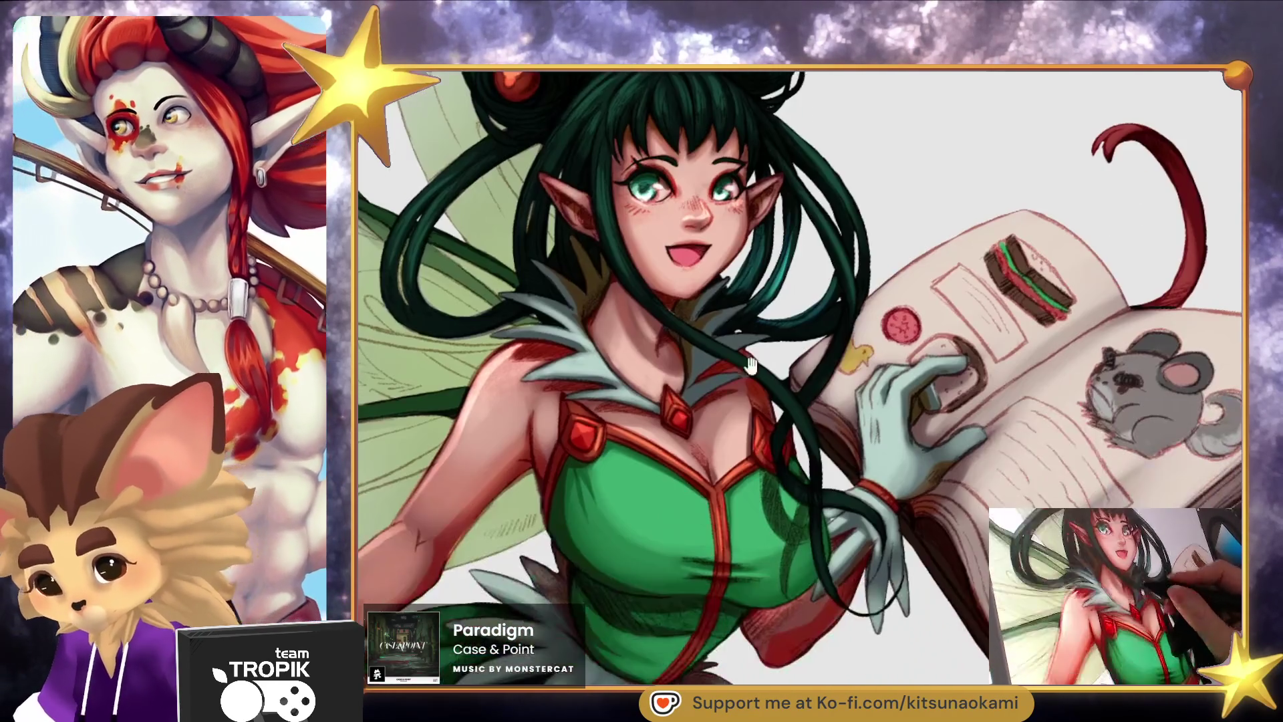
pyautogui.scroll(3, 731, 376)
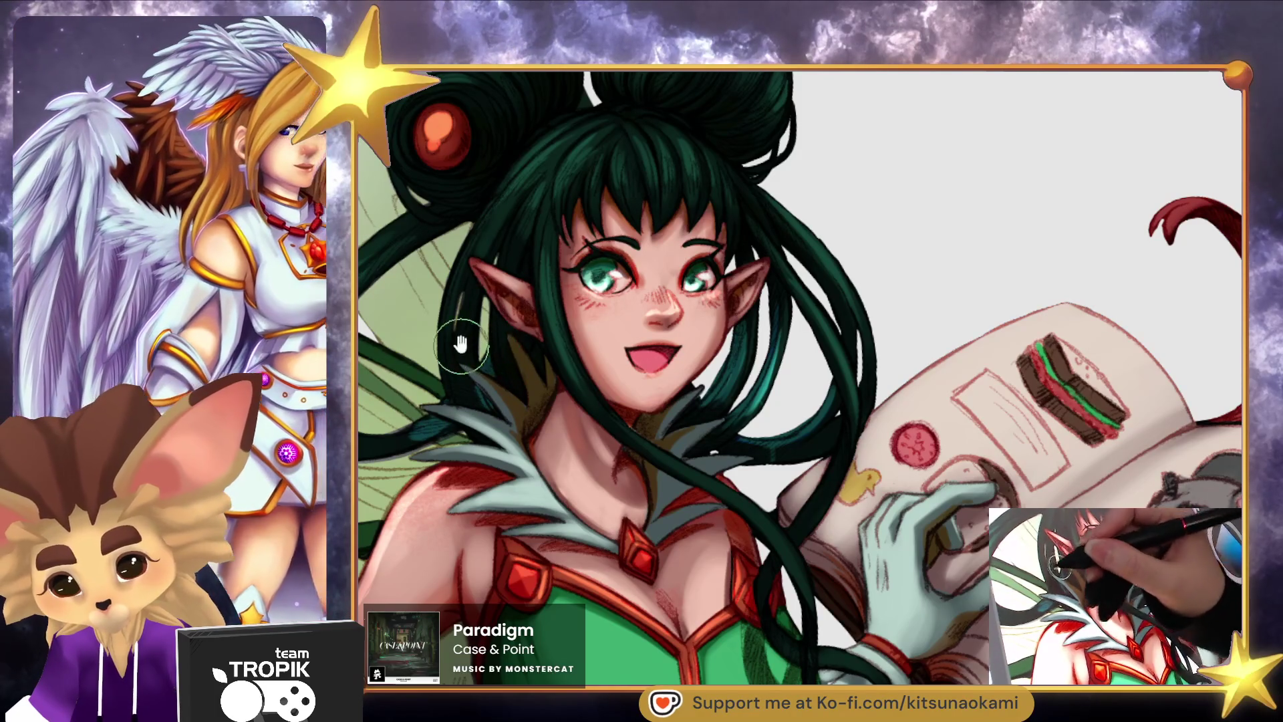
pyautogui.scroll(2, 462, 347)
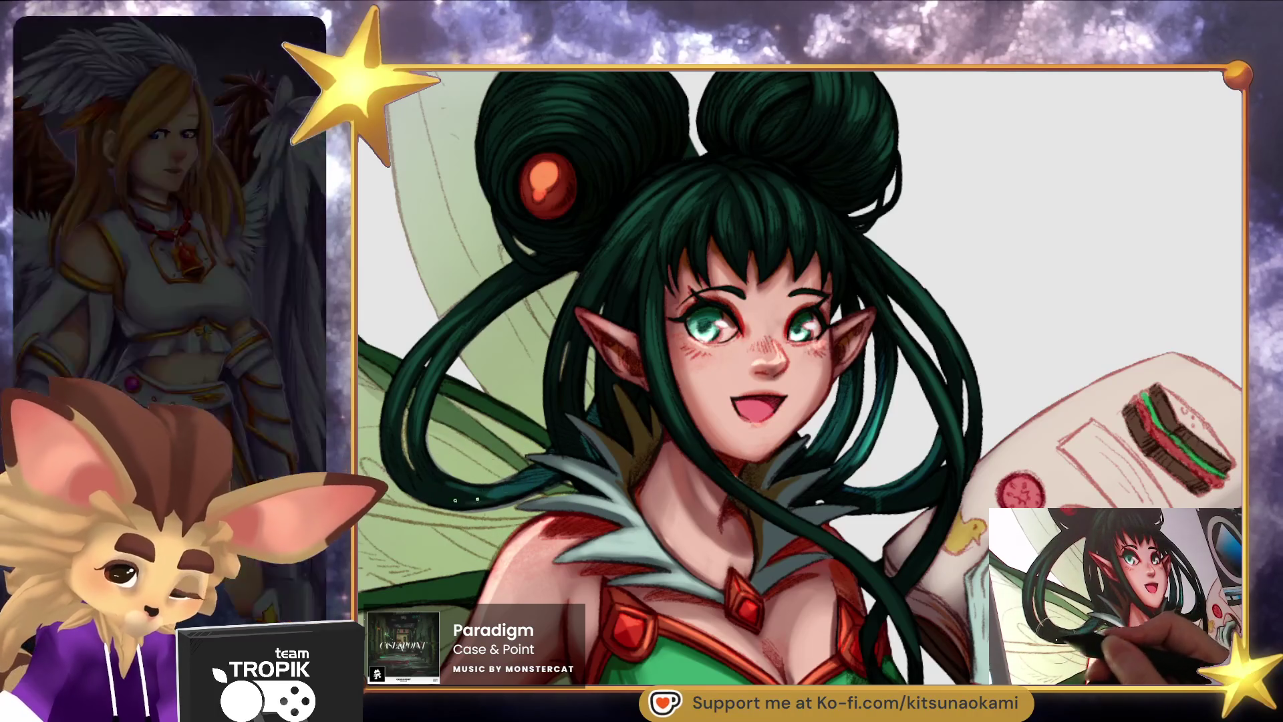
# Sample the hair colour and shade the strands beside the ear and neck with a small brush.
pyautogui.keyDown('ctrl'); pyautogui.click(461, 492); pyautogui.keyUp('ctrl')
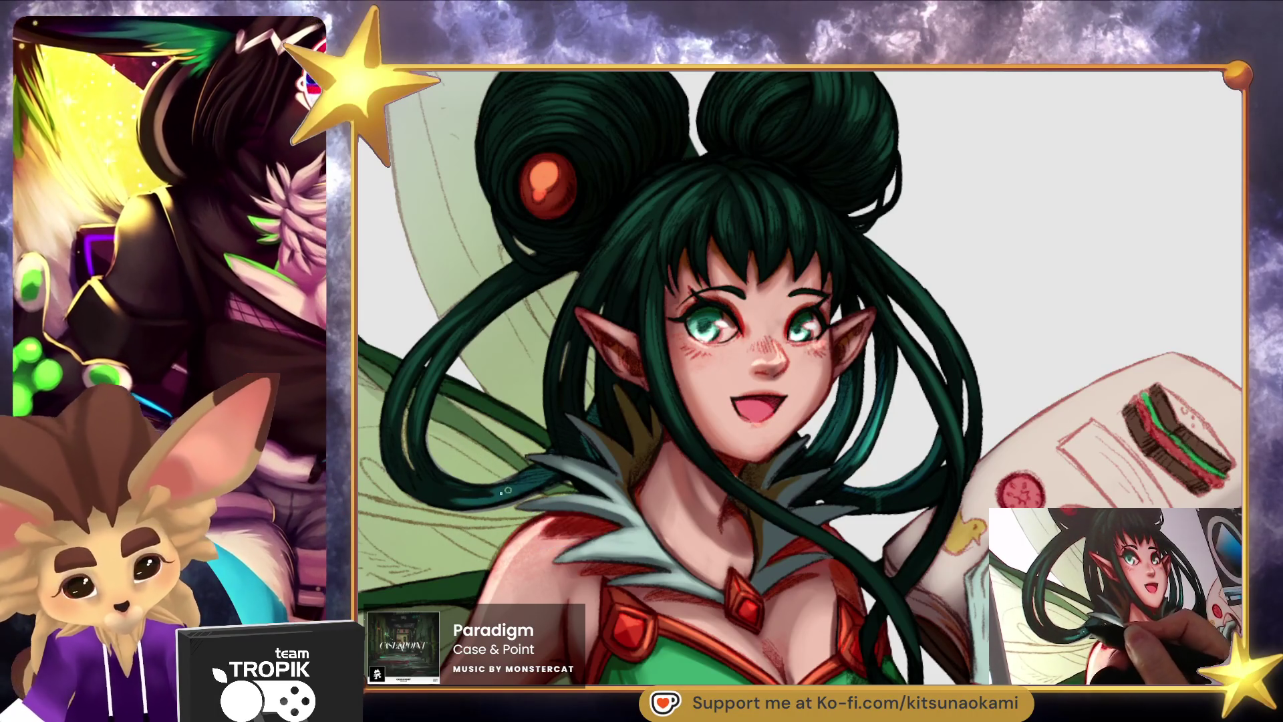
pyautogui.scroll(-3, 590, 510)
pyautogui.scroll(3, 669, 488)
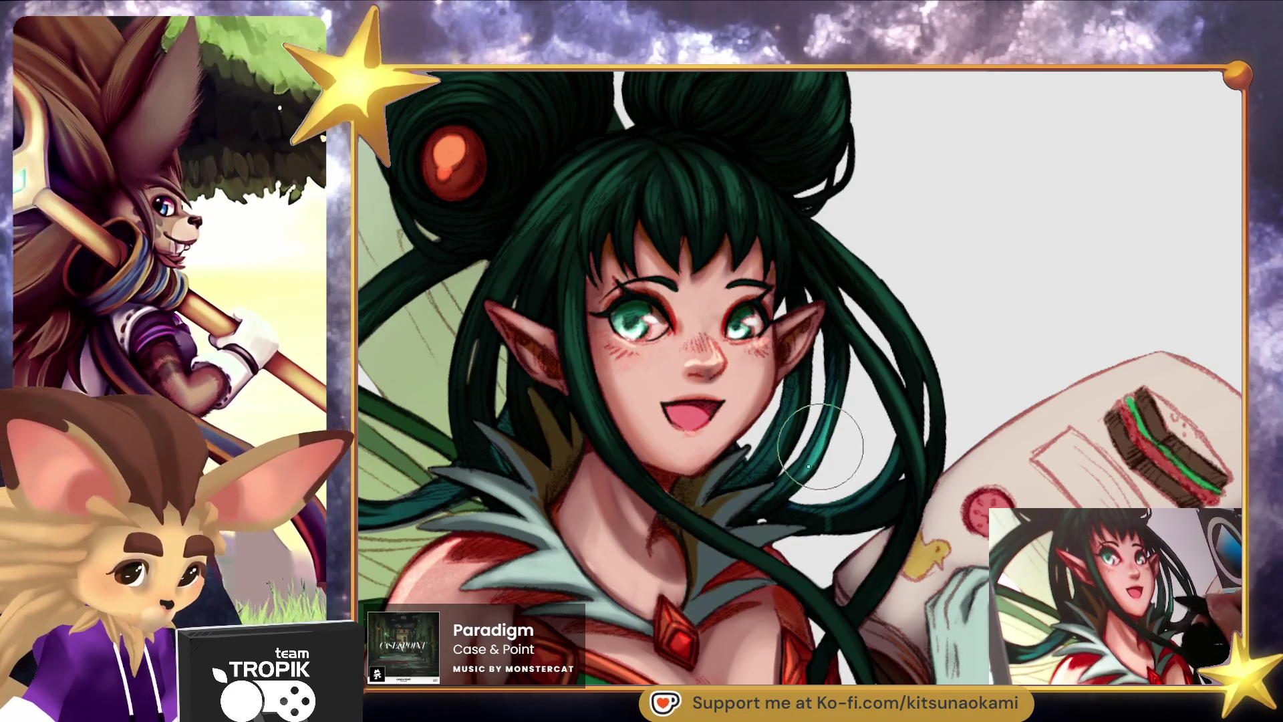
pyautogui.moveTo(926, 456)
pyautogui.mouseDown()
pyautogui.moveTo(887, 501)
pyautogui.moveTo(866, 494)
pyautogui.mouseUp()
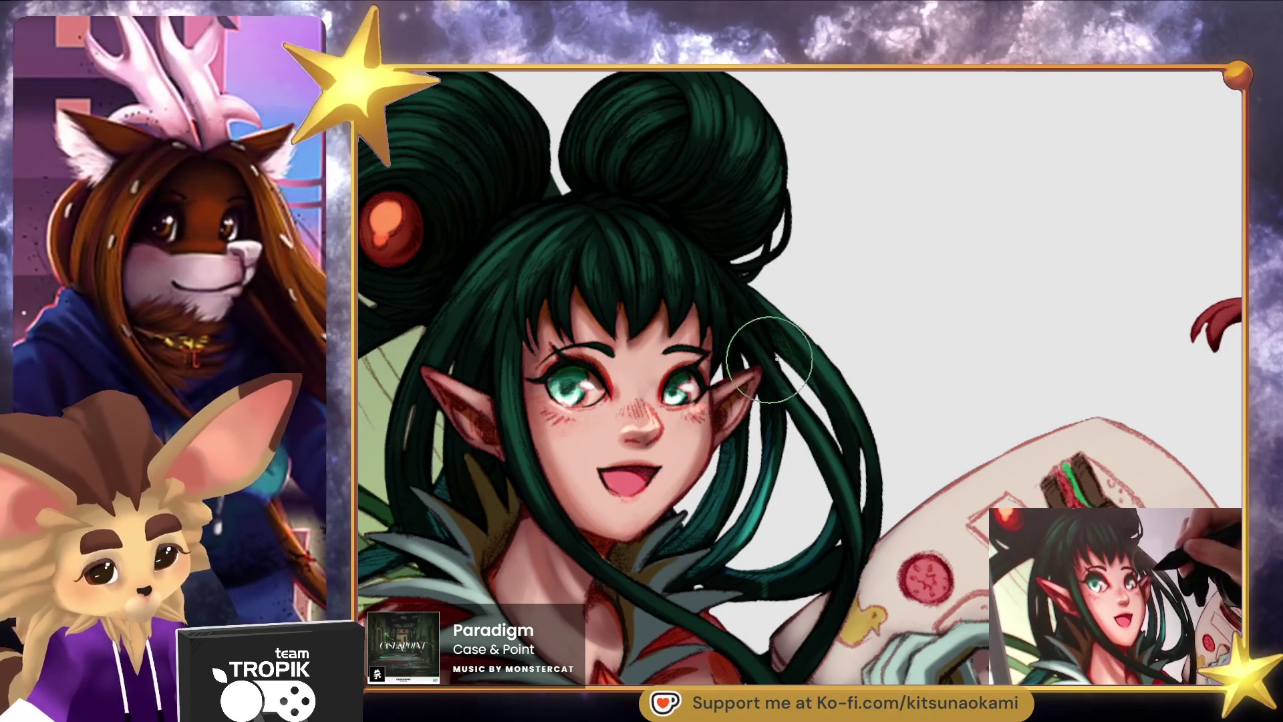
pyautogui.moveTo(744, 361); pyautogui.dragTo(738, 364)
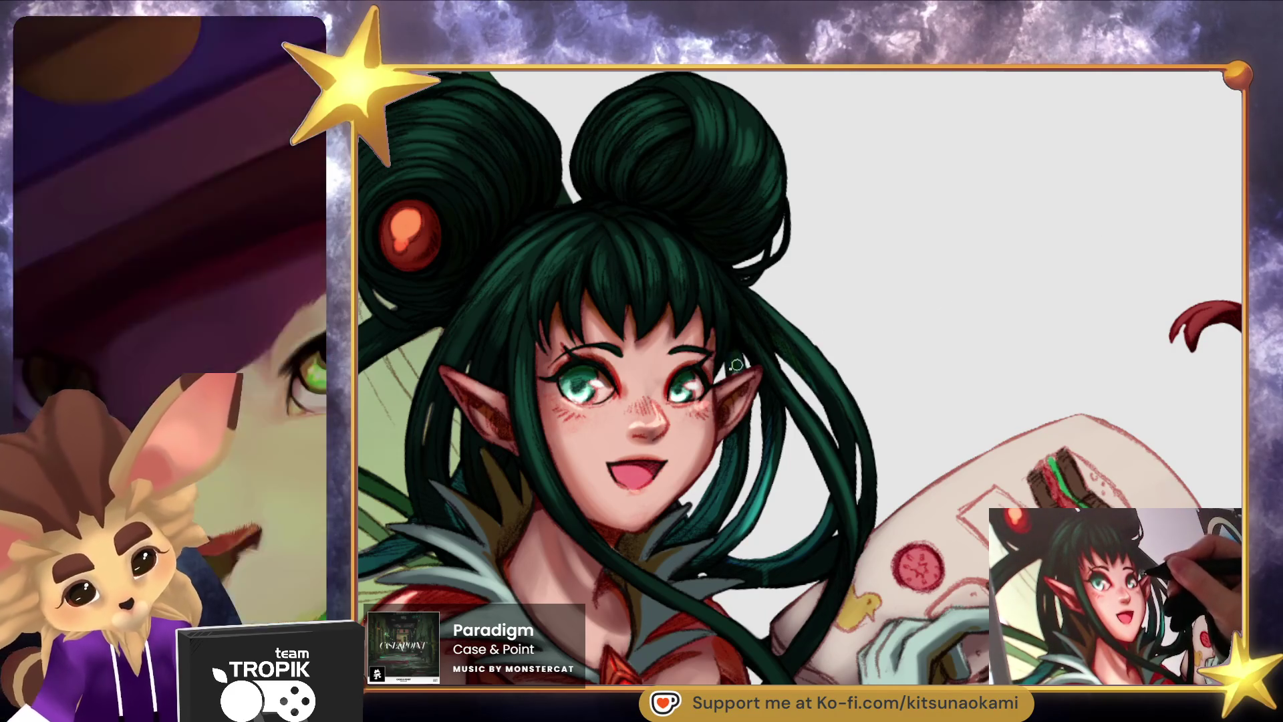
pyautogui.press(']')
pyautogui.press(']')
pyautogui.press(']')
pyautogui.press('[')
pyautogui.press('[')
pyautogui.press('[')
pyautogui.scroll(-5, 716, 484)
pyautogui.moveTo(922, 528)
pyautogui.mouseDown()
pyautogui.moveTo(959, 565)
pyautogui.moveTo(963, 534)
pyautogui.mouseUp()
pyautogui.scroll(5, 775, 443)
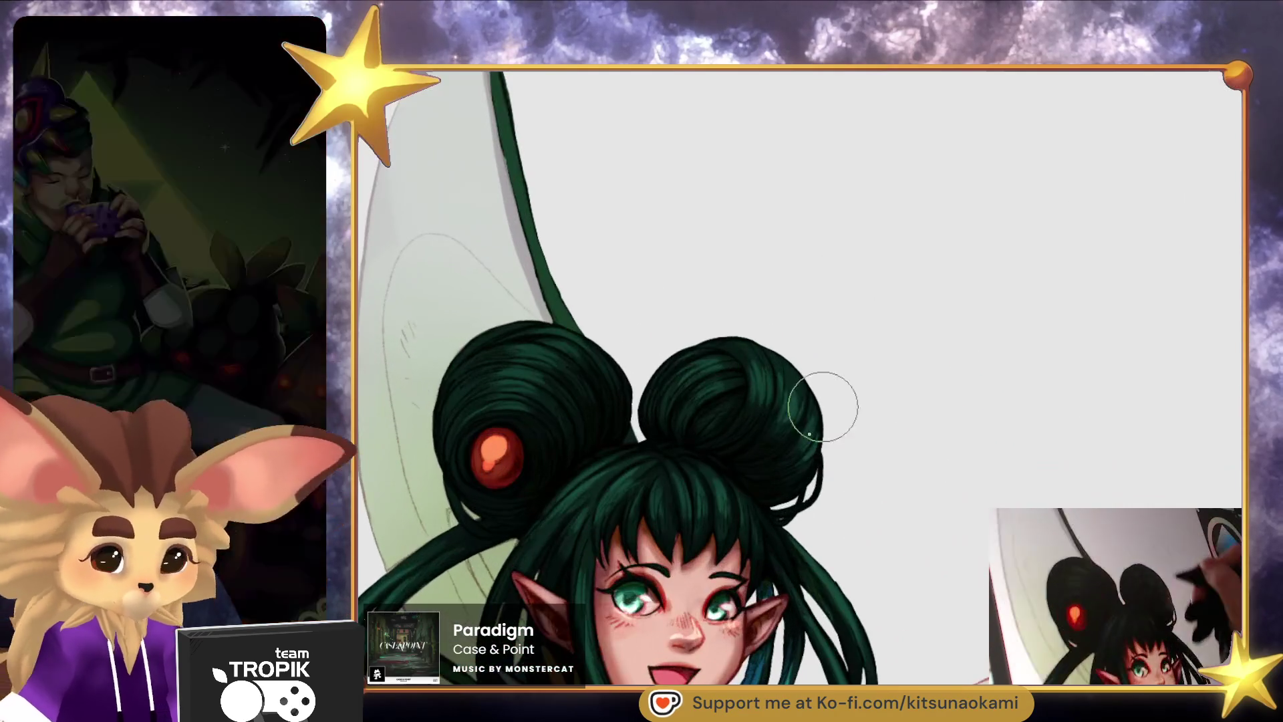
# Strengthen the teal highlights and darken the shading on the right bun, then shade the left bun.
pyautogui.moveTo(775, 443); pyautogui.dragTo(783, 431)
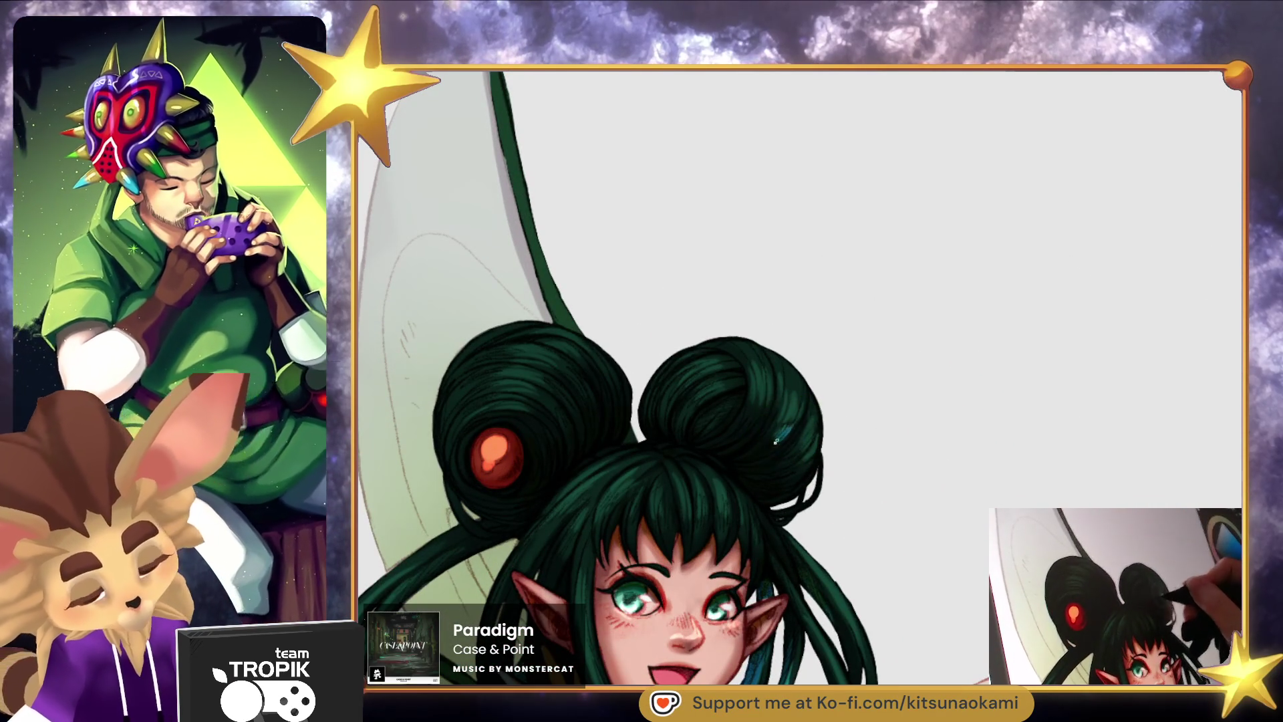
pyautogui.moveTo(770, 408)
pyautogui.mouseDown()
pyautogui.moveTo(744, 424)
pyautogui.moveTo(749, 394)
pyautogui.moveTo(791, 426)
pyautogui.mouseUp()
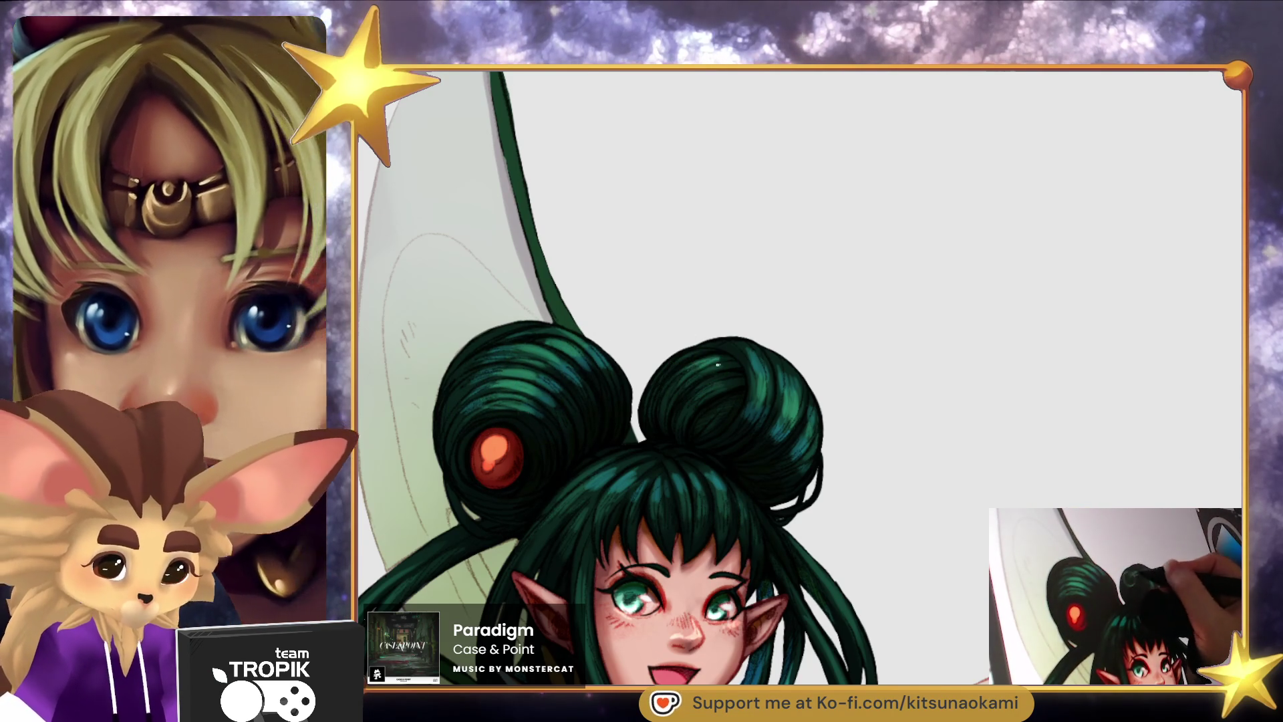
pyautogui.moveTo(719, 382); pyautogui.dragTo(727, 387)
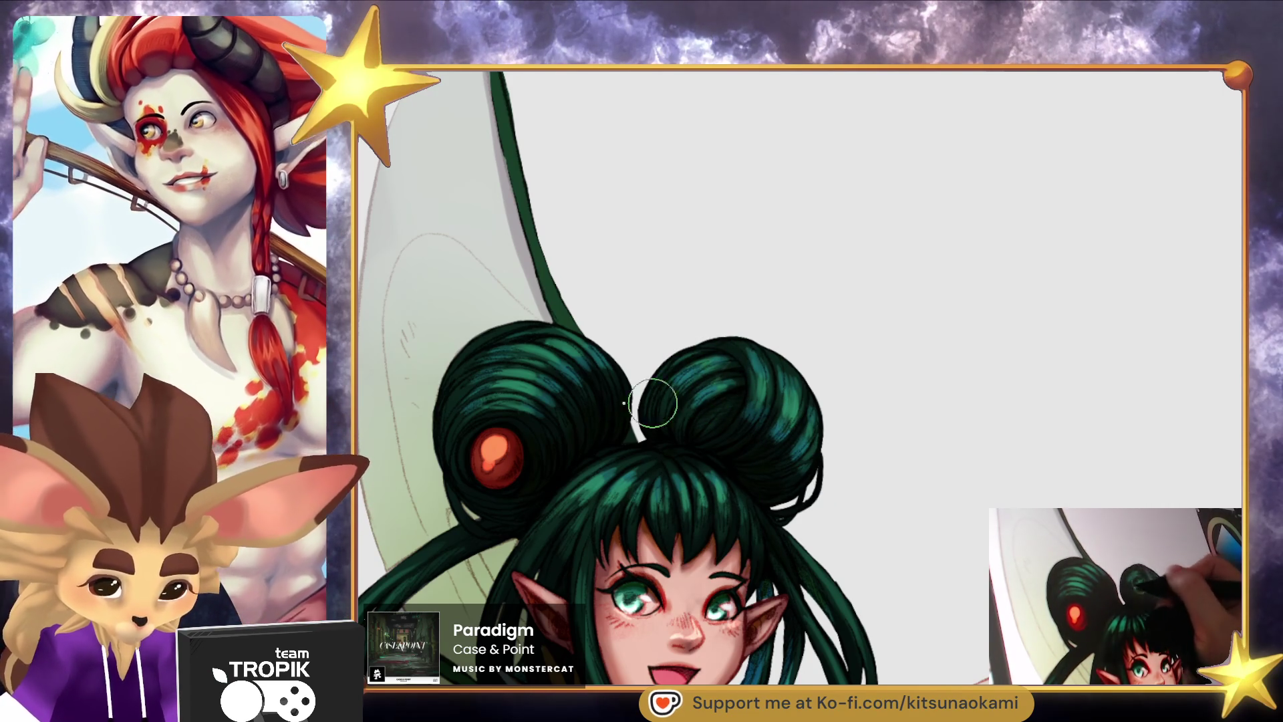
pyautogui.moveTo(551, 358); pyautogui.dragTo(572, 369)
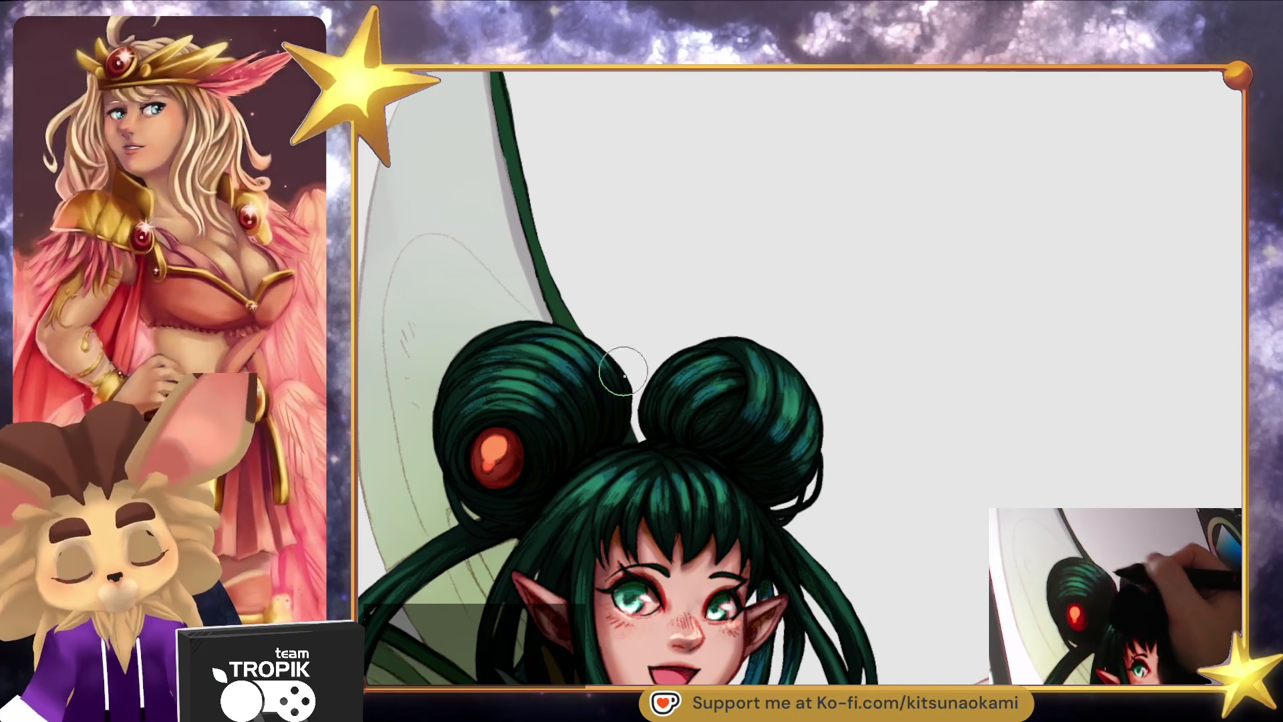
pyautogui.scroll(-5, 643, 408)
pyautogui.scroll(5, 708, 356)
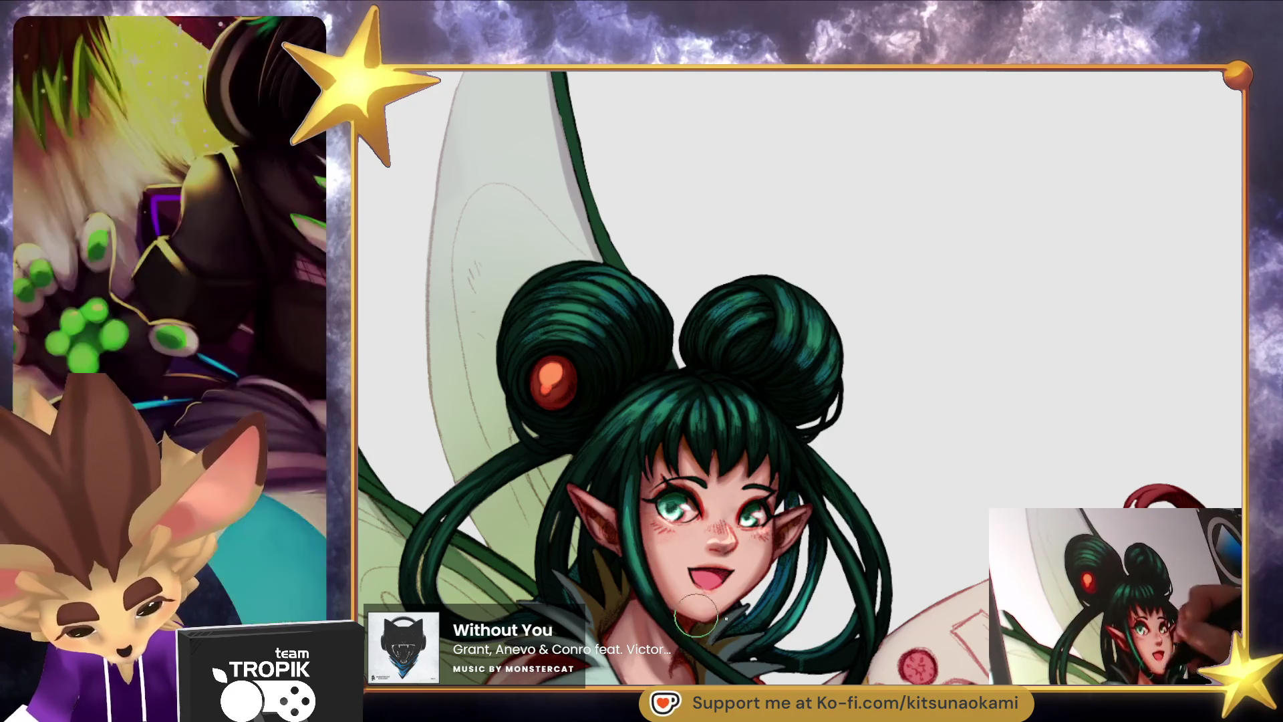
# Add a teal highlight stroke to the long hanging hair strands.
pyautogui.moveTo(645, 588); pyautogui.dragTo(525, 414)
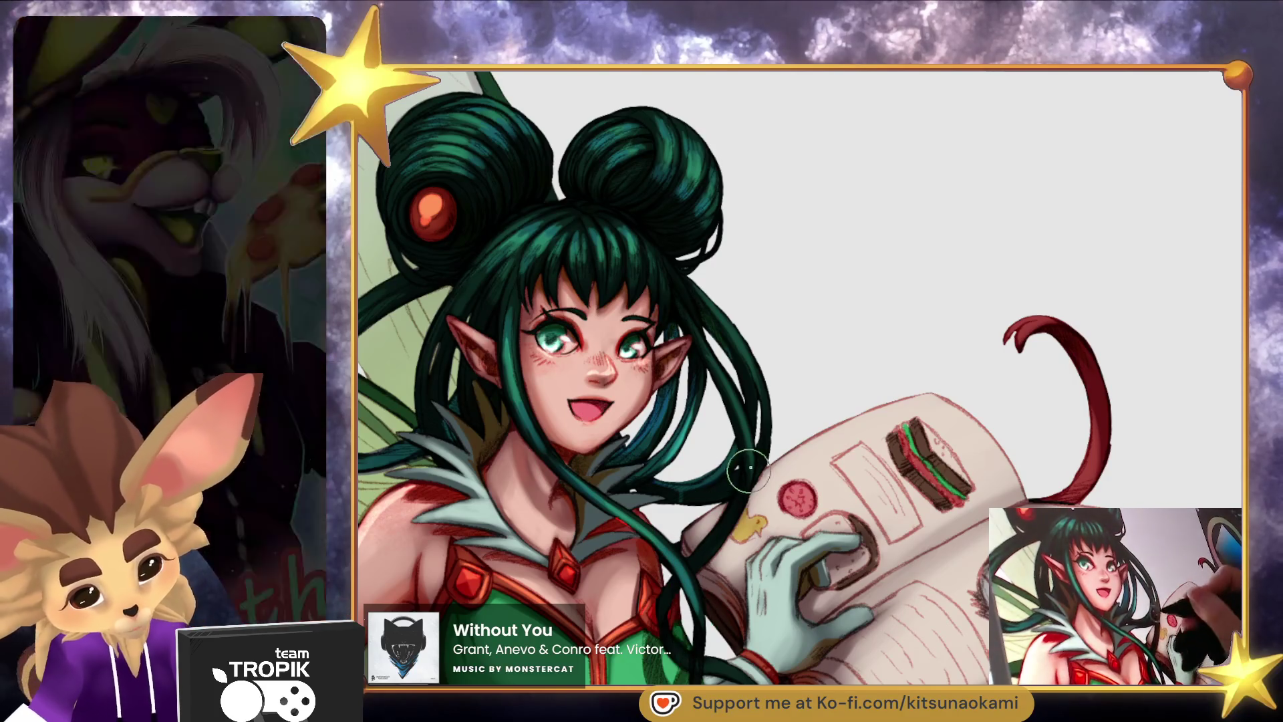
pyautogui.scroll(-3, 758, 454)
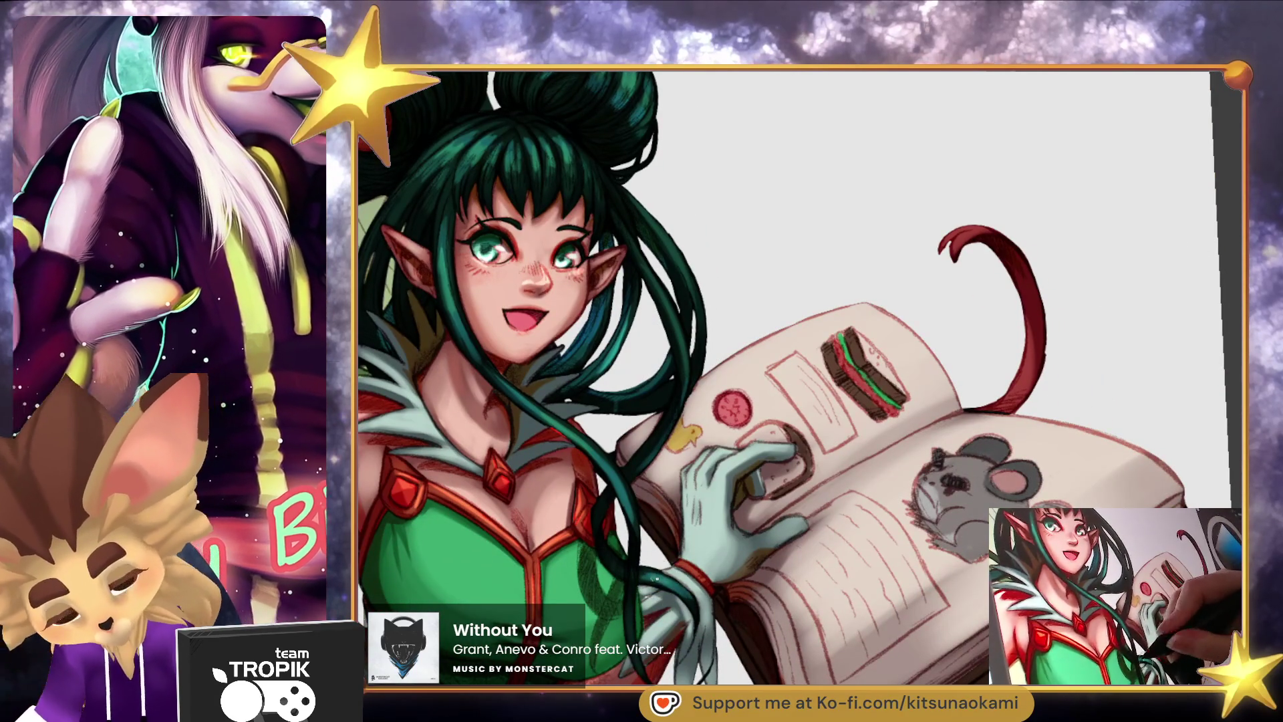
pyautogui.scroll(5, 687, 588)
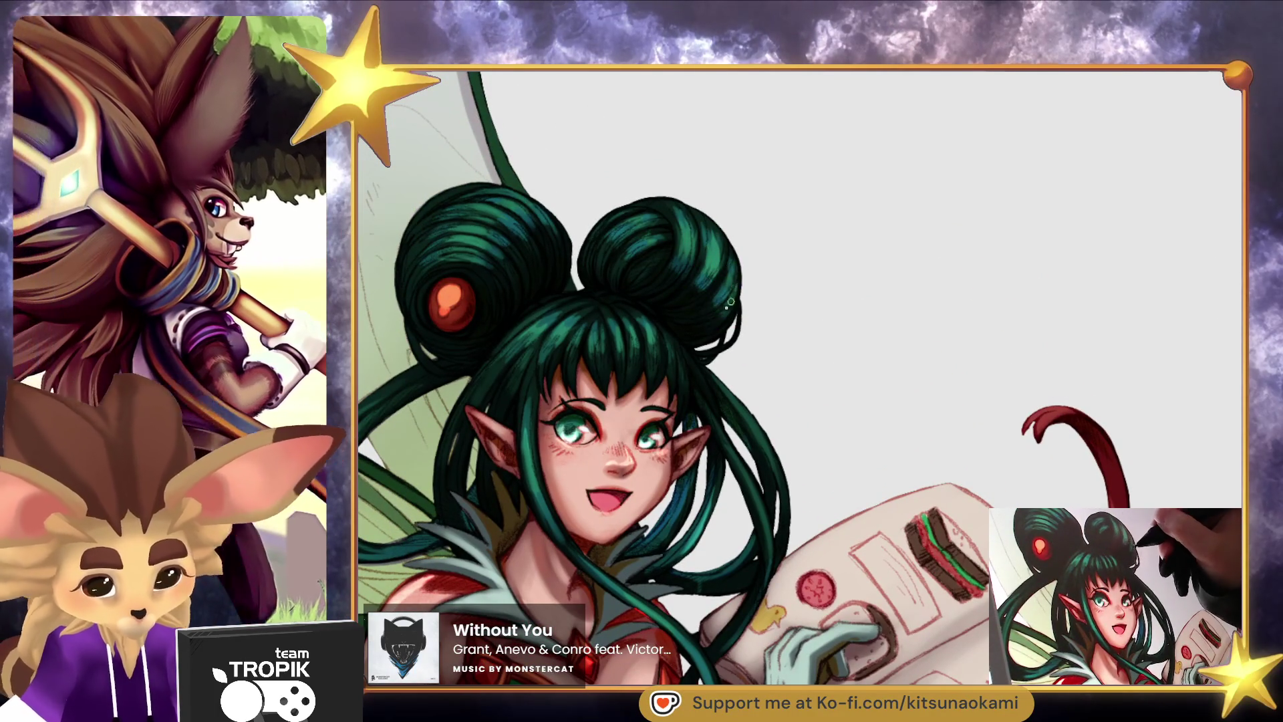
pyautogui.scroll(-5, 731, 312)
pyautogui.scroll(5, 788, 314)
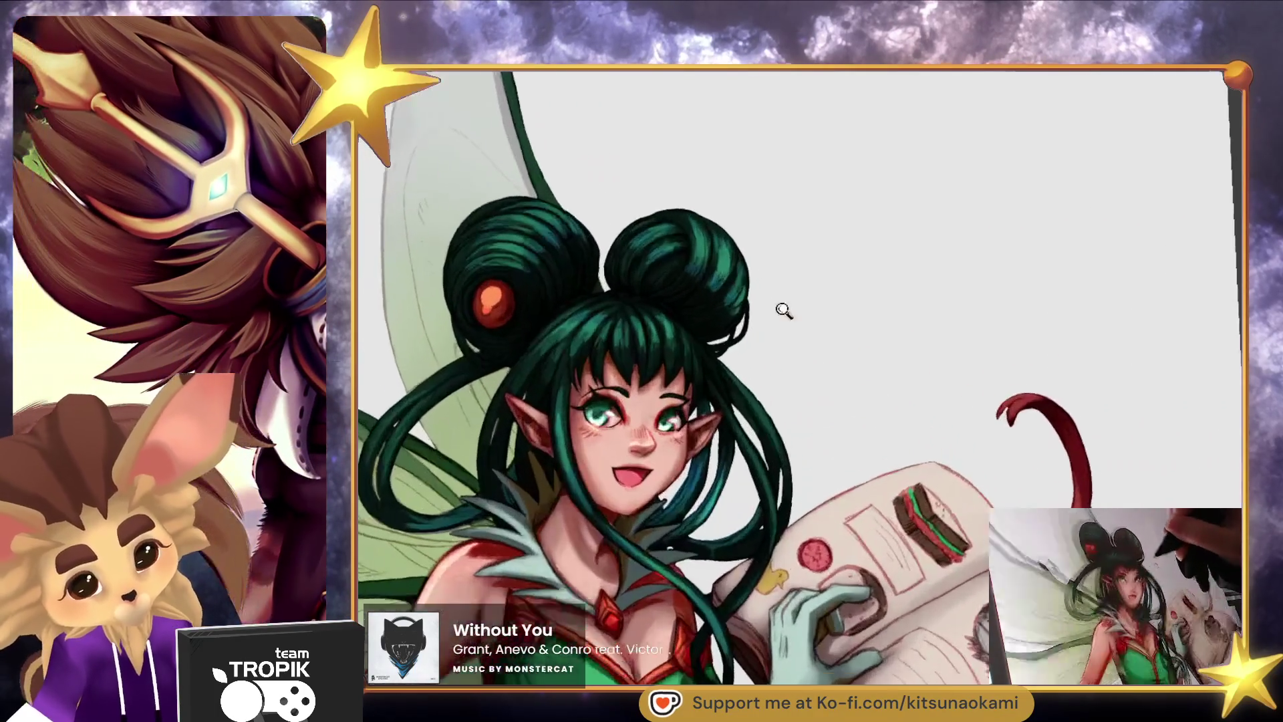
pyautogui.scroll(3, 401, 438)
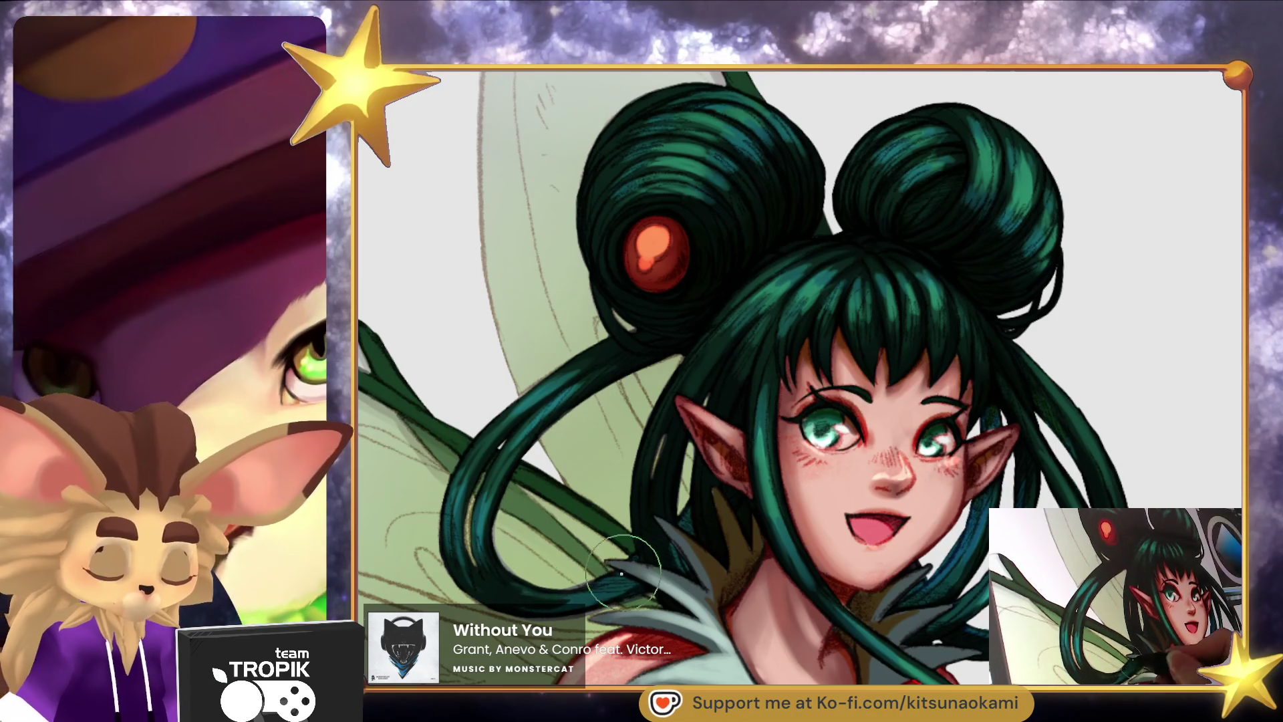
pyautogui.scroll(-5, 823, 545)
pyautogui.moveTo(823, 544); pyautogui.dragTo(868, 567)
pyautogui.scroll(5, 634, 381)
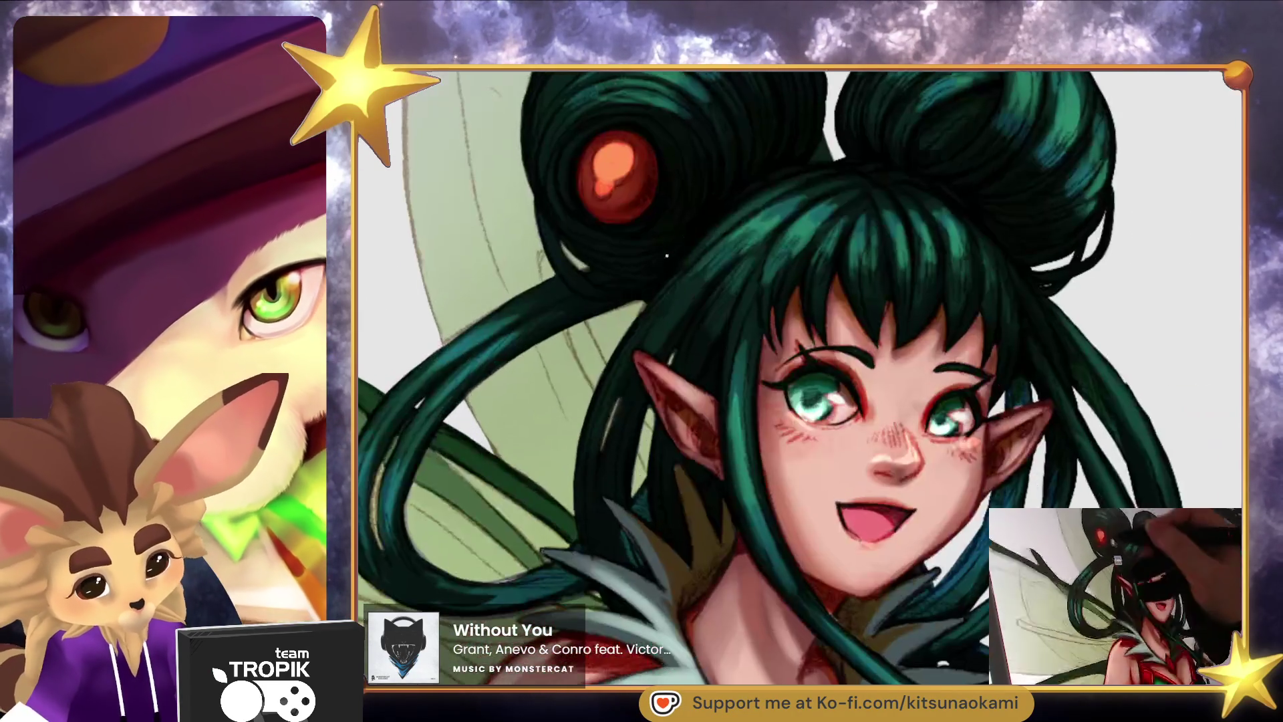
pyautogui.moveTo(579, 474); pyautogui.dragTo(613, 393)
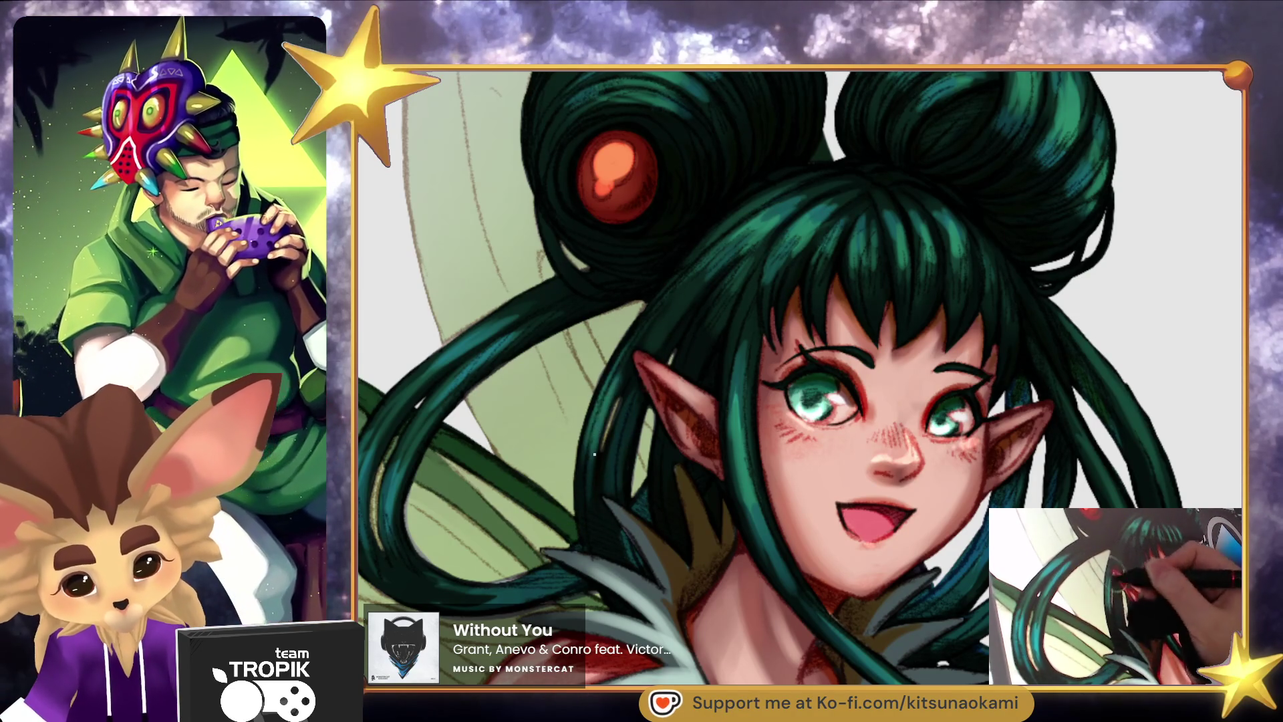
pyautogui.scroll(-5, 860, 581)
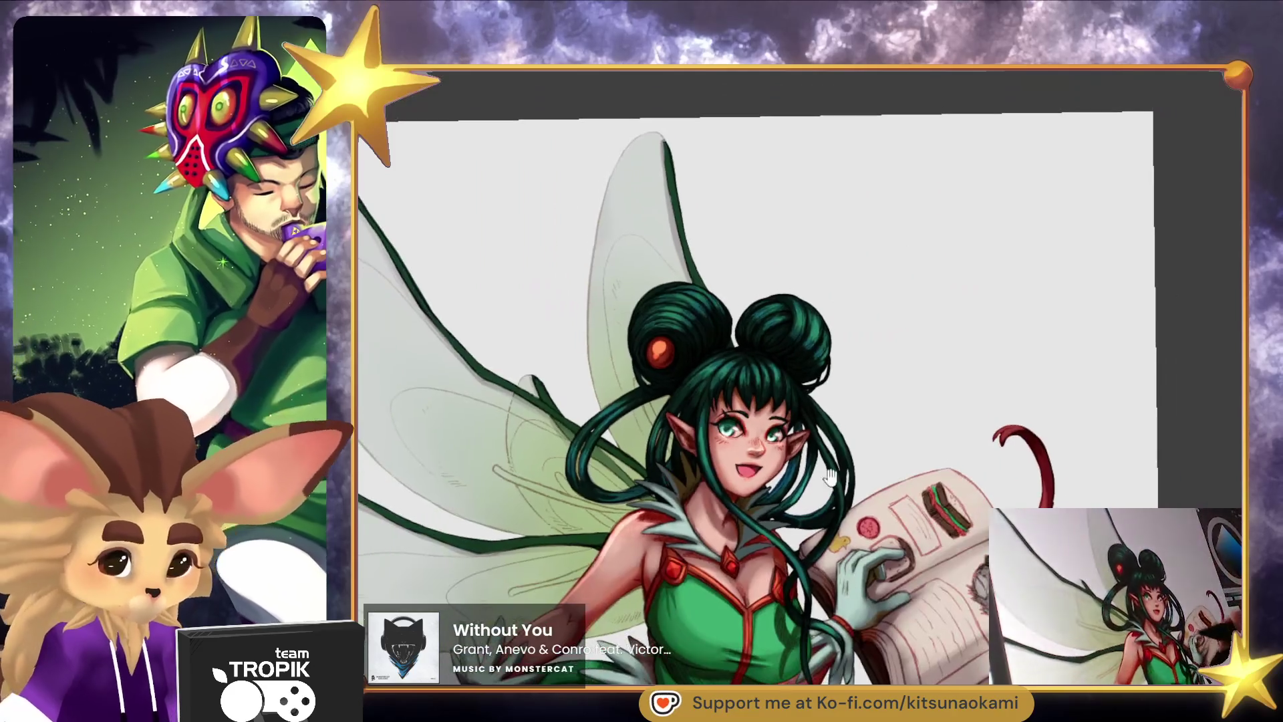
# Retrace the upper wing's green outline brighter and smoother.
pyautogui.scroll(3, 675, 147)
pyautogui.moveTo(656, 112); pyautogui.dragTo(674, 195)
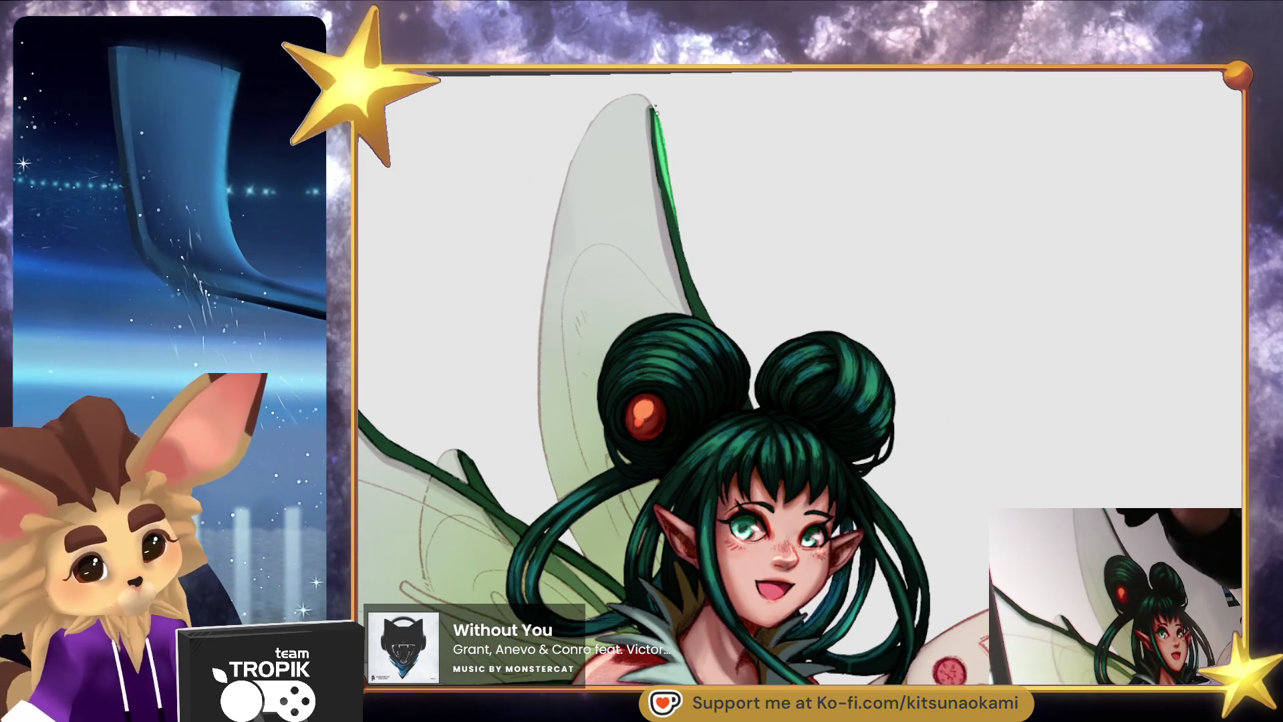
pyautogui.moveTo(653, 102); pyautogui.dragTo(675, 214)
pyautogui.moveTo(678, 167)
pyautogui.mouseDown()
pyautogui.moveTo(709, 302)
pyautogui.moveTo(982, 315)
pyautogui.mouseUp()
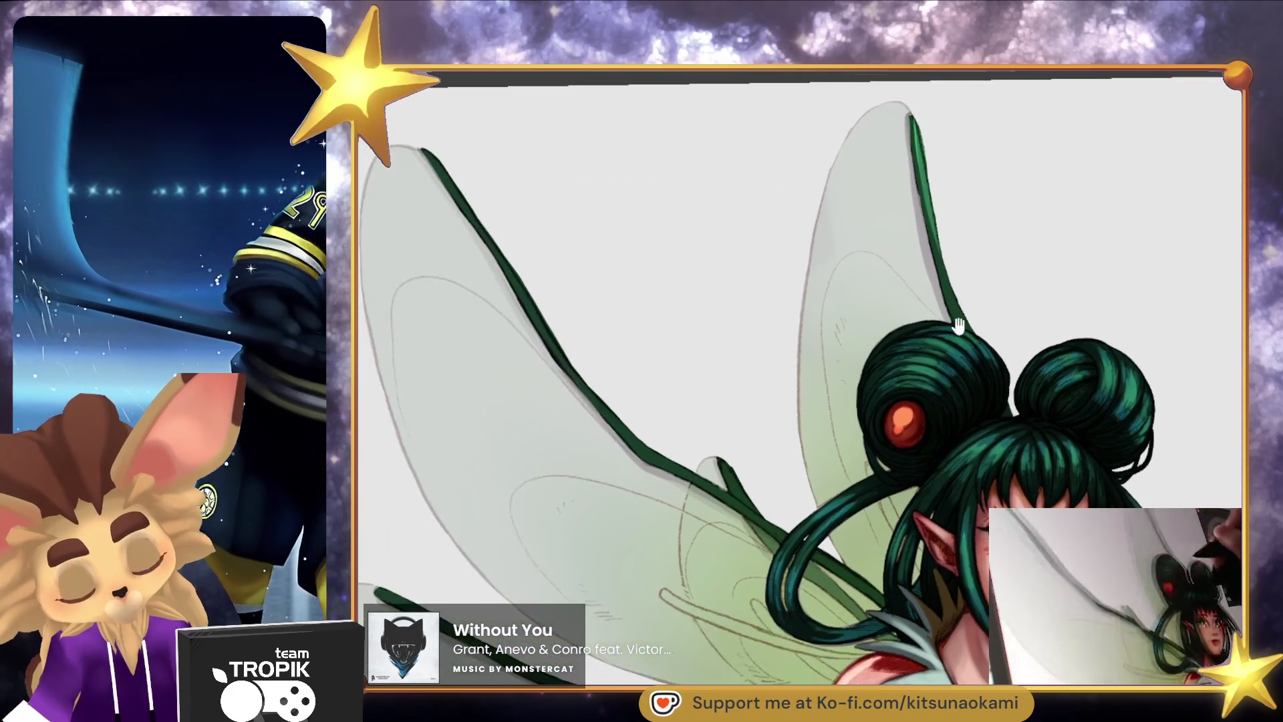
pyautogui.moveTo(441, 178); pyautogui.dragTo(600, 406)
# Retrace the lower wing's green line up toward the shoulder.
pyautogui.moveTo(709, 473); pyautogui.dragTo(668, 260)
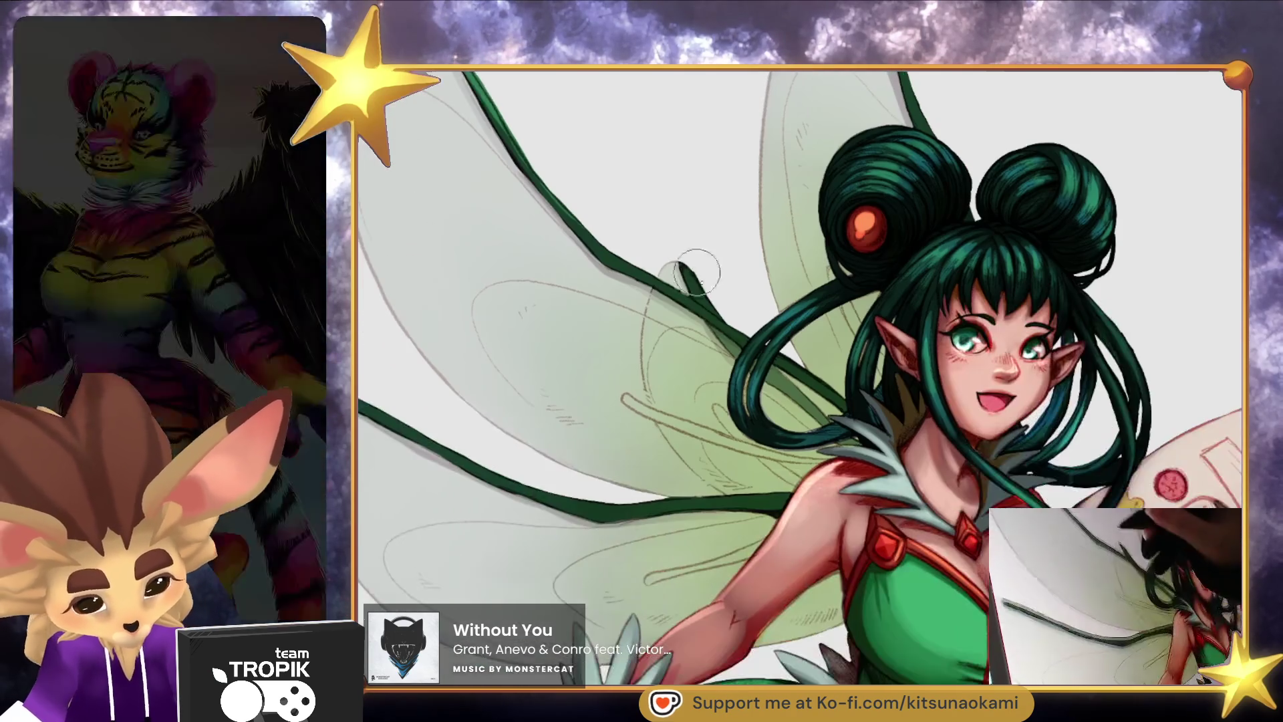
pyautogui.moveTo(704, 576)
pyautogui.mouseDown()
pyautogui.moveTo(695, 495)
pyautogui.moveTo(642, 374)
pyautogui.mouseUp()
pyautogui.moveTo(479, 591); pyautogui.dragTo(701, 525)
pyautogui.moveTo(624, 553); pyautogui.dragTo(699, 530)
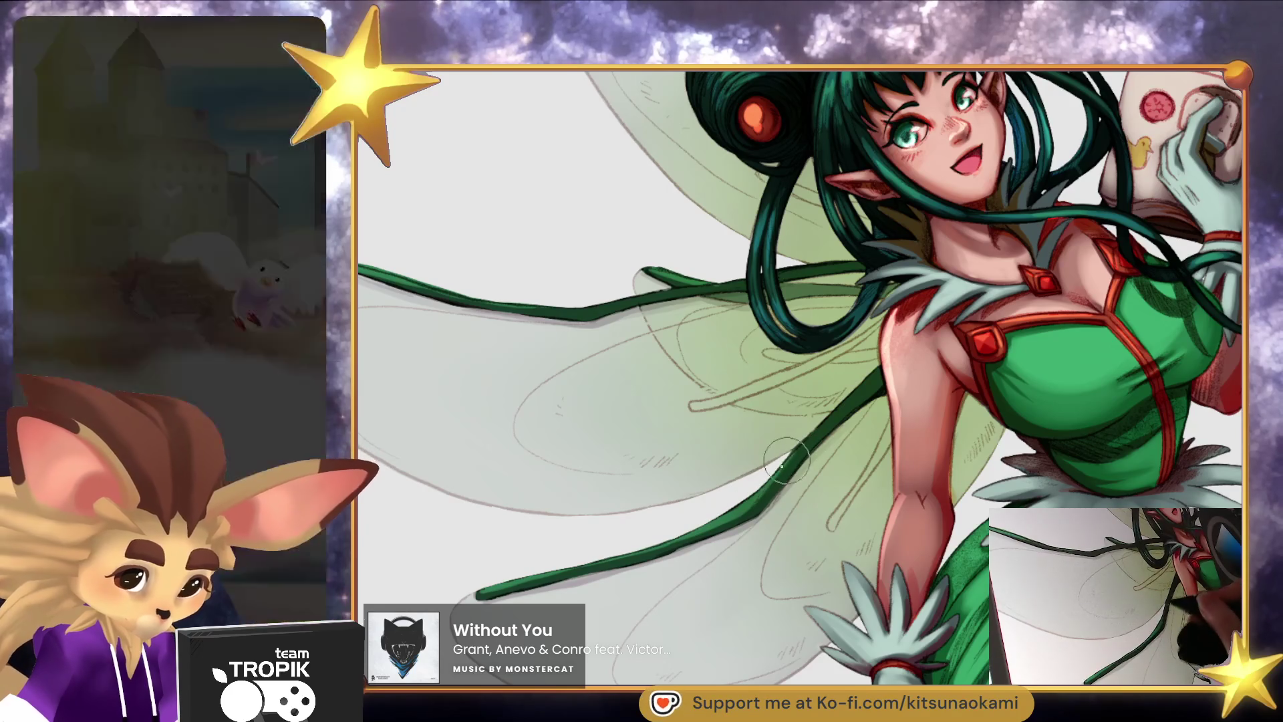
pyautogui.moveTo(795, 449); pyautogui.dragTo(832, 411)
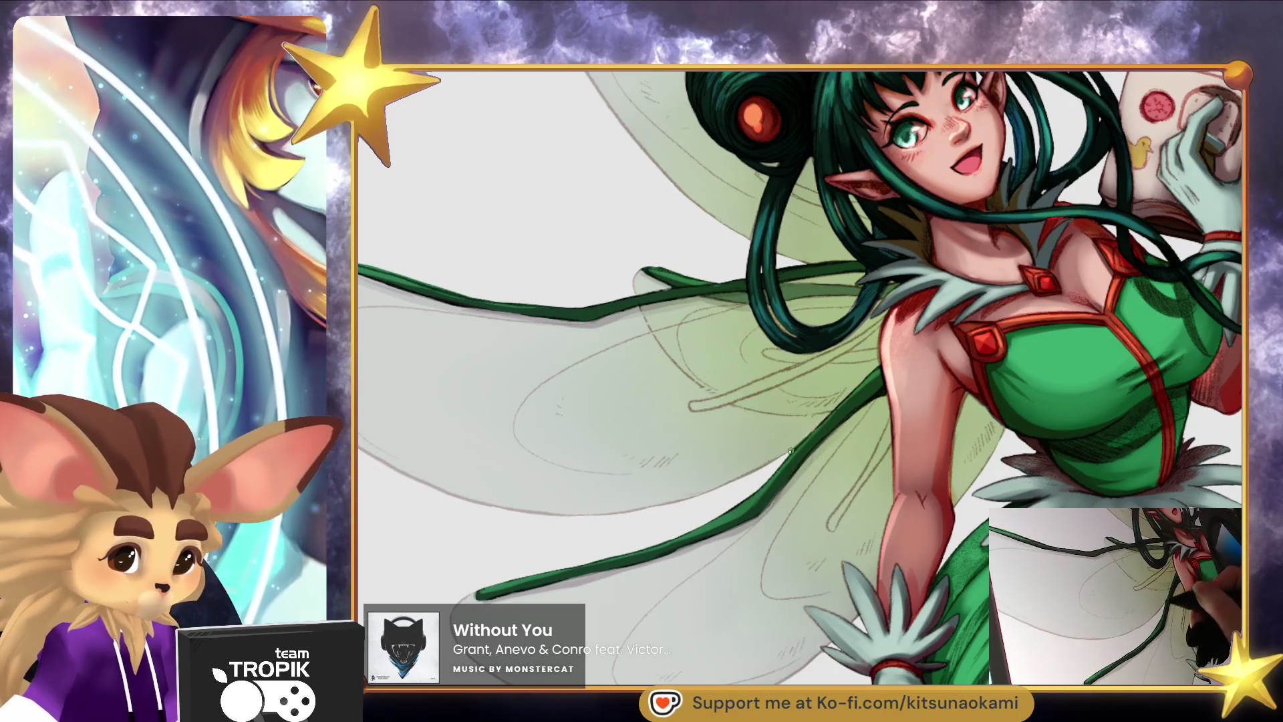
pyautogui.moveTo(882, 450)
pyautogui.mouseDown()
pyautogui.moveTo(767, 593)
pyautogui.moveTo(778, 670)
pyautogui.moveTo(836, 602)
pyautogui.mouseUp()
pyautogui.scroll(5, 936, 479)
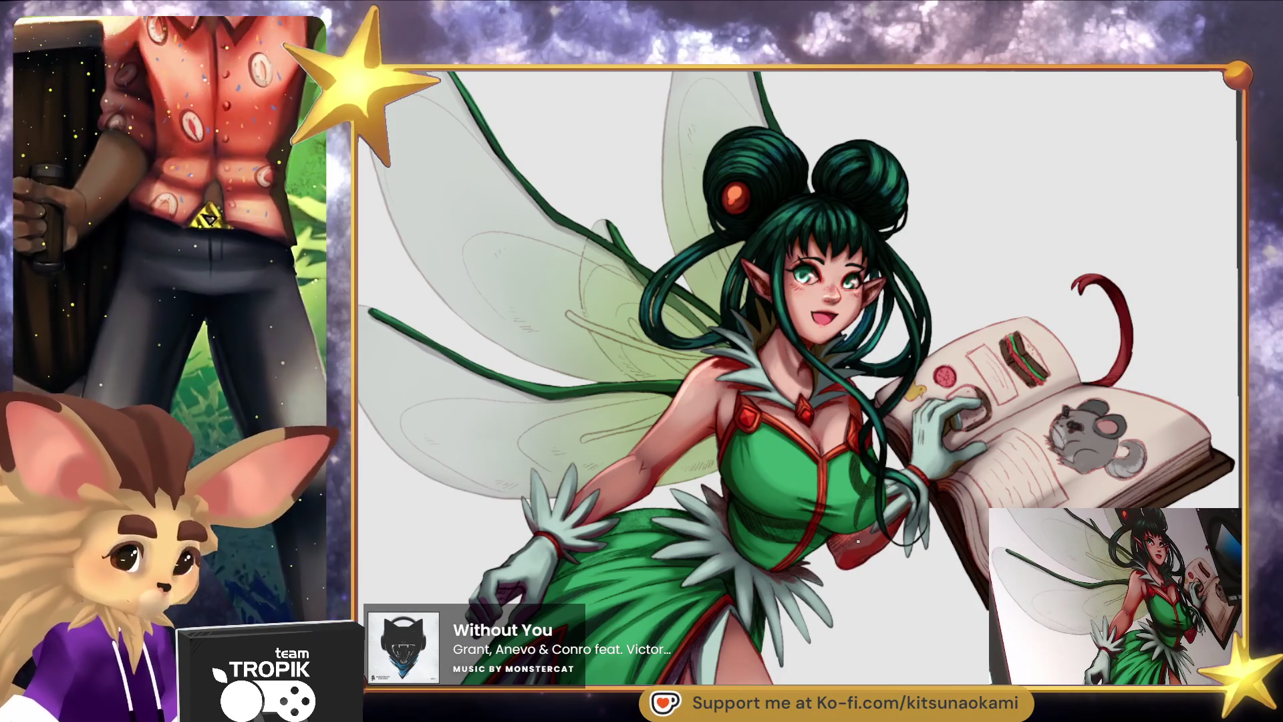
# Zoom in on the bodice, red trim and chest gems to inspect their shading.
pyautogui.scroll(-4, 831, 607)
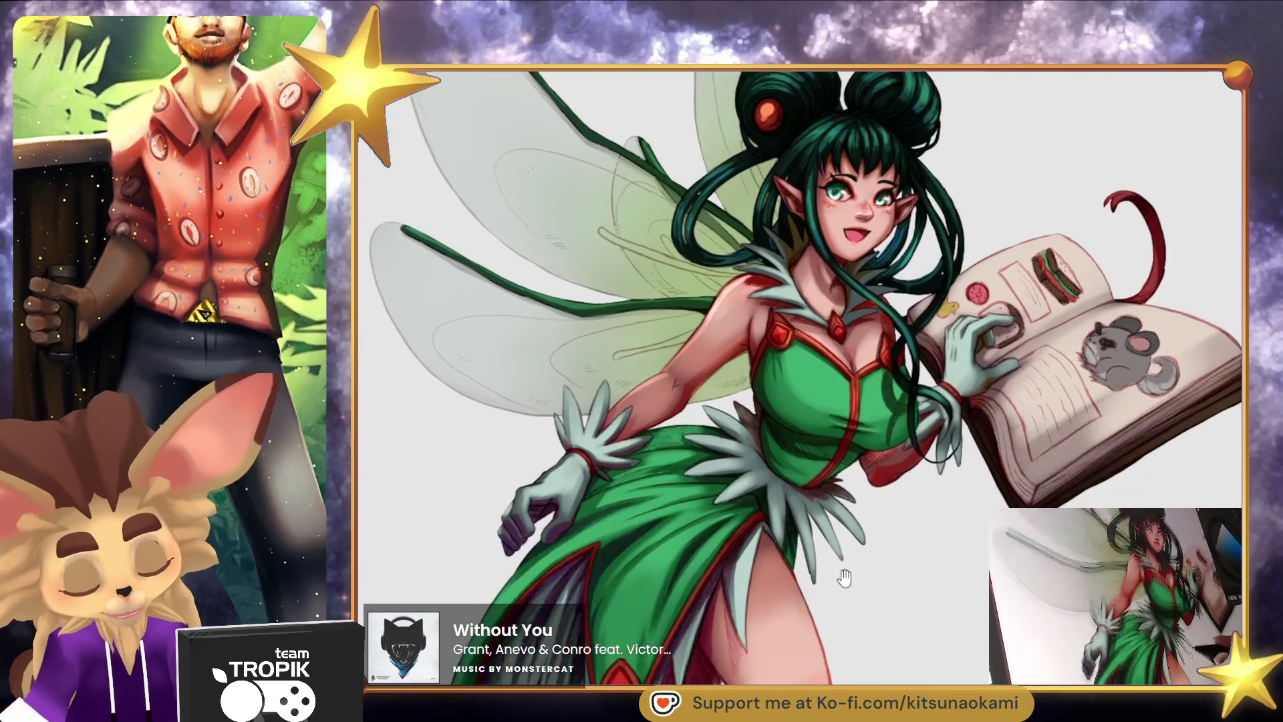
pyautogui.scroll(3, 832, 607)
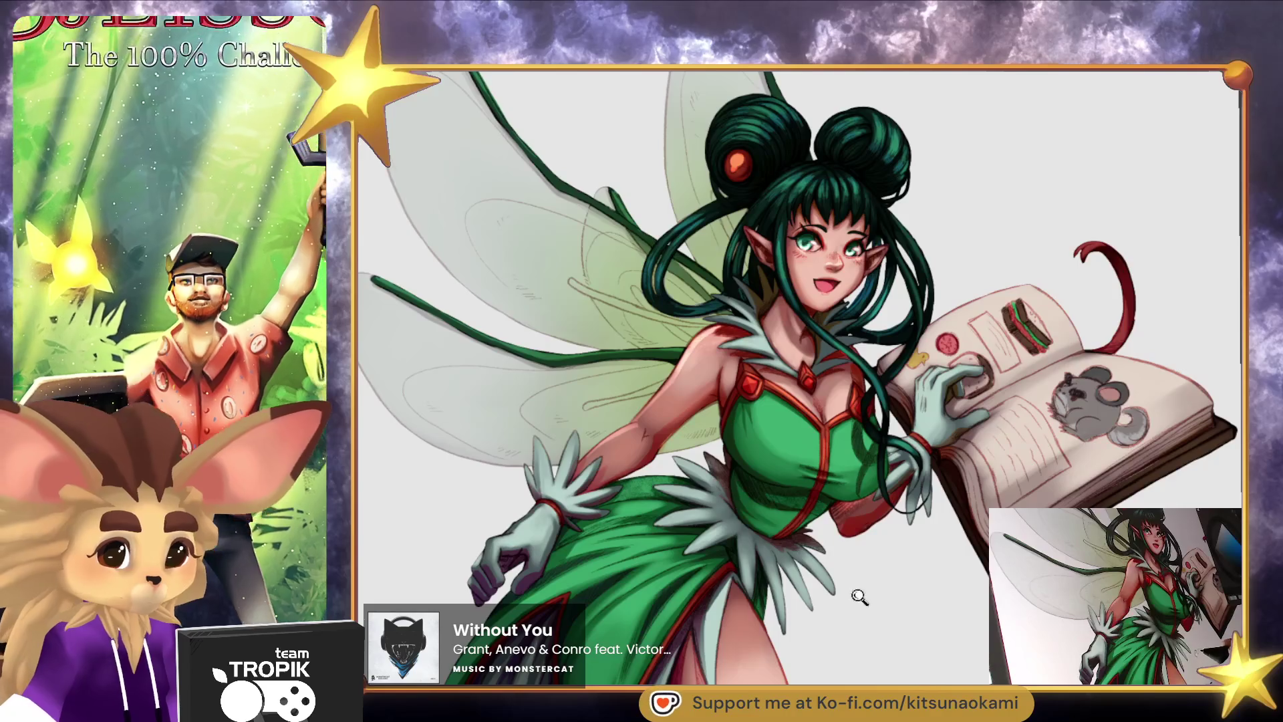
pyautogui.scroll(3, 887, 597)
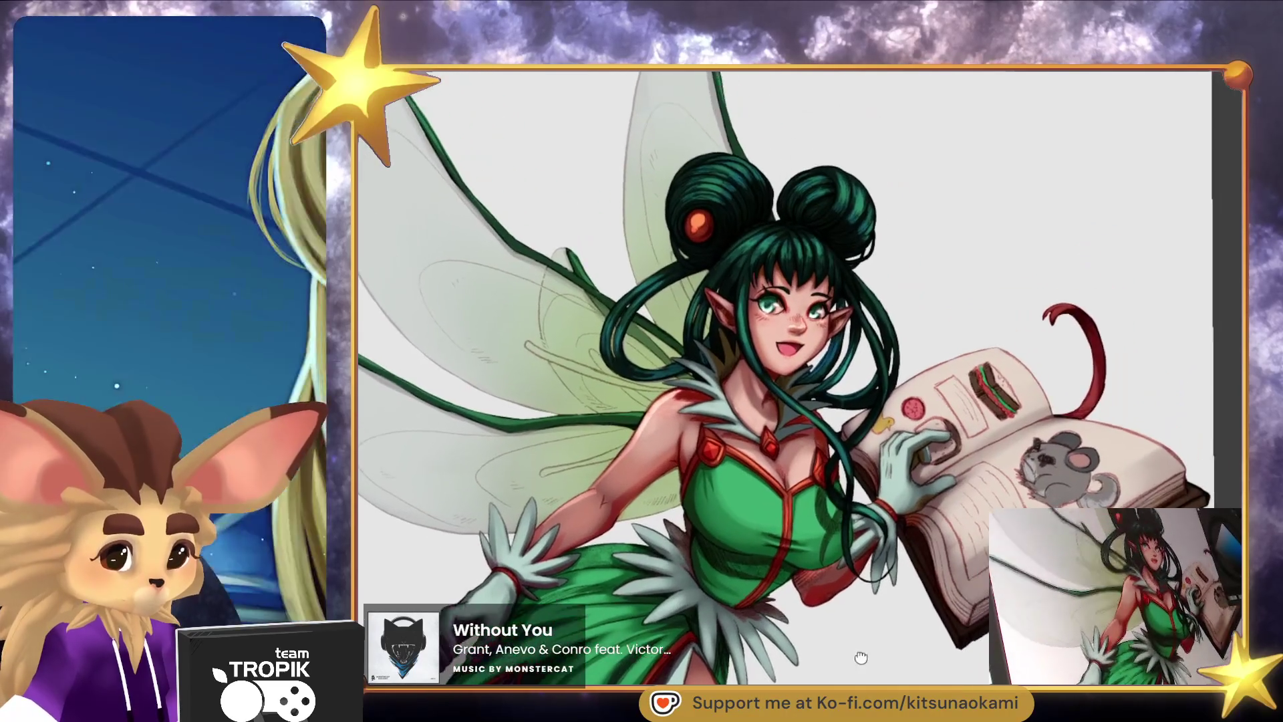
pyautogui.scroll(3, 921, 565)
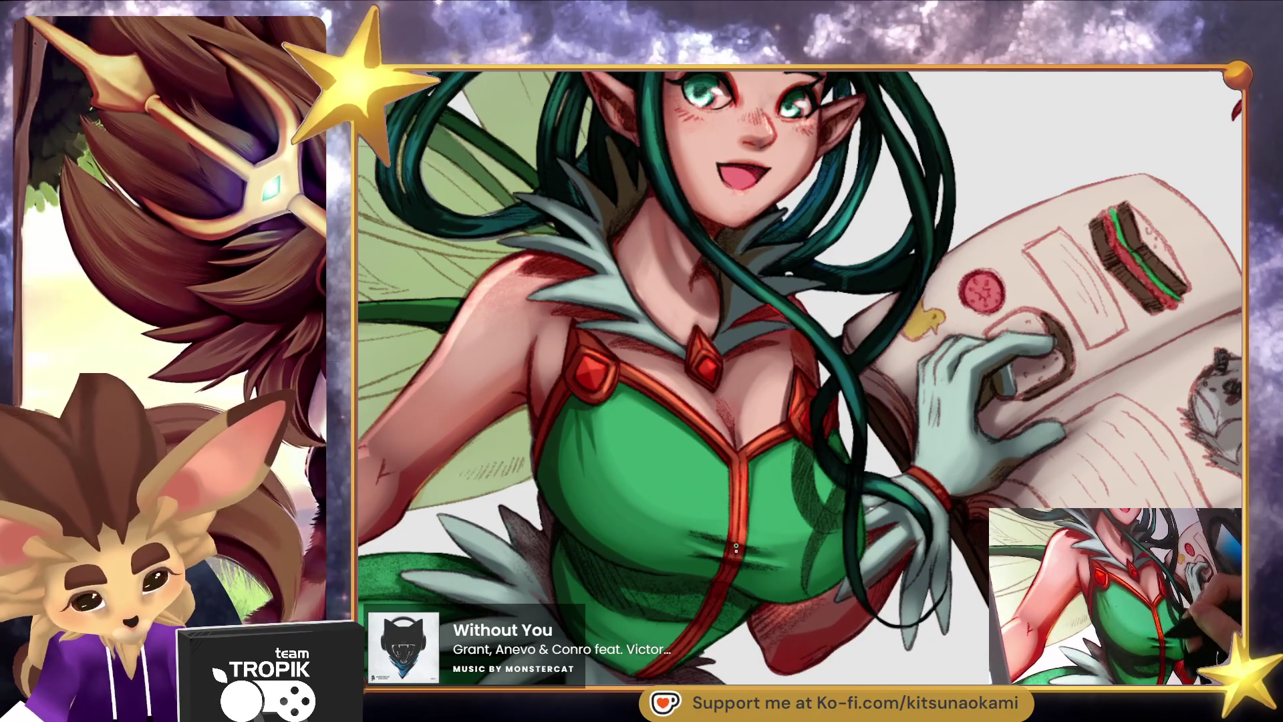
pyautogui.moveTo(805, 457)
pyautogui.mouseDown()
pyautogui.moveTo(805, 401)
pyautogui.moveTo(836, 361)
pyautogui.moveTo(817, 453)
pyautogui.mouseUp()
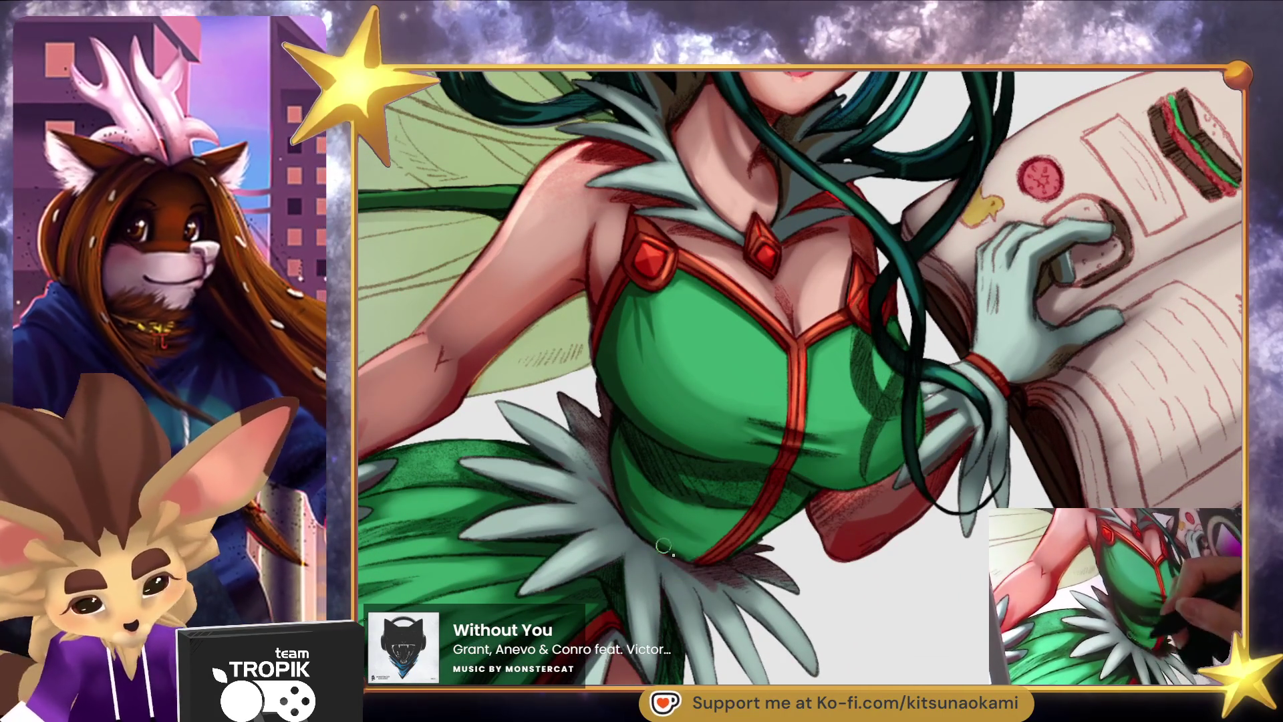
pyautogui.scroll(-5, 666, 535)
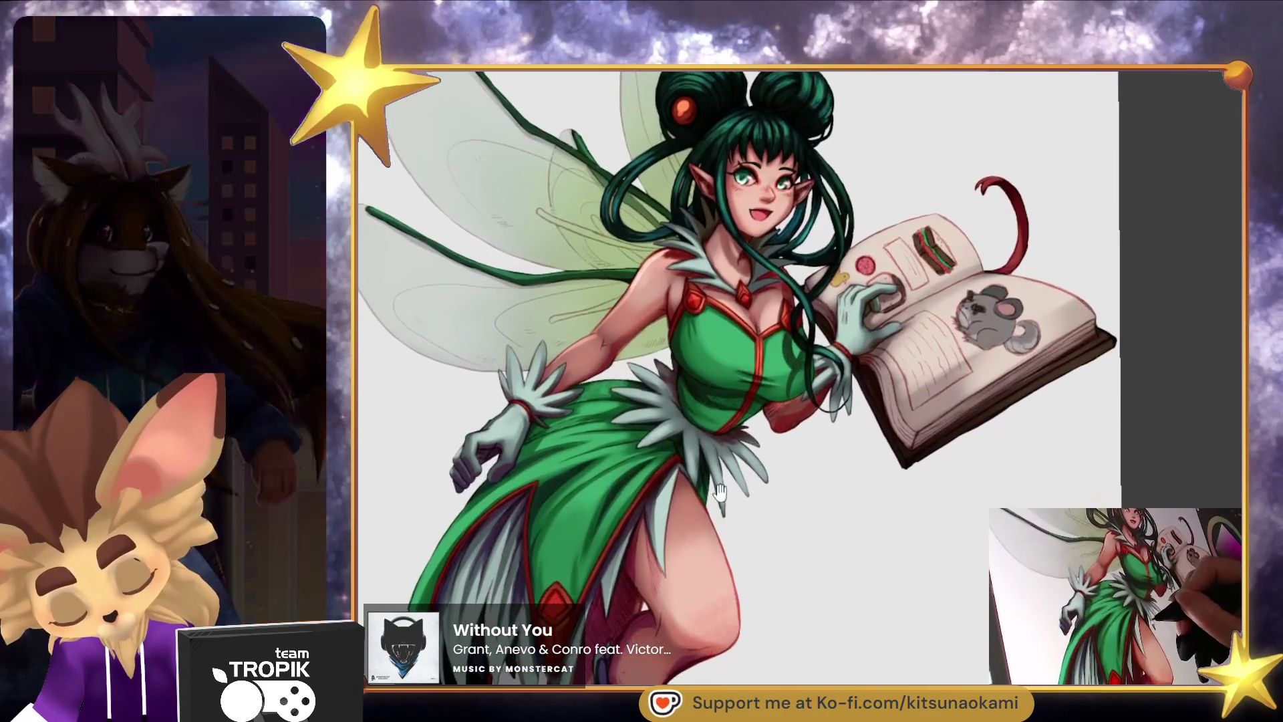
pyautogui.scroll(5, 562, 590)
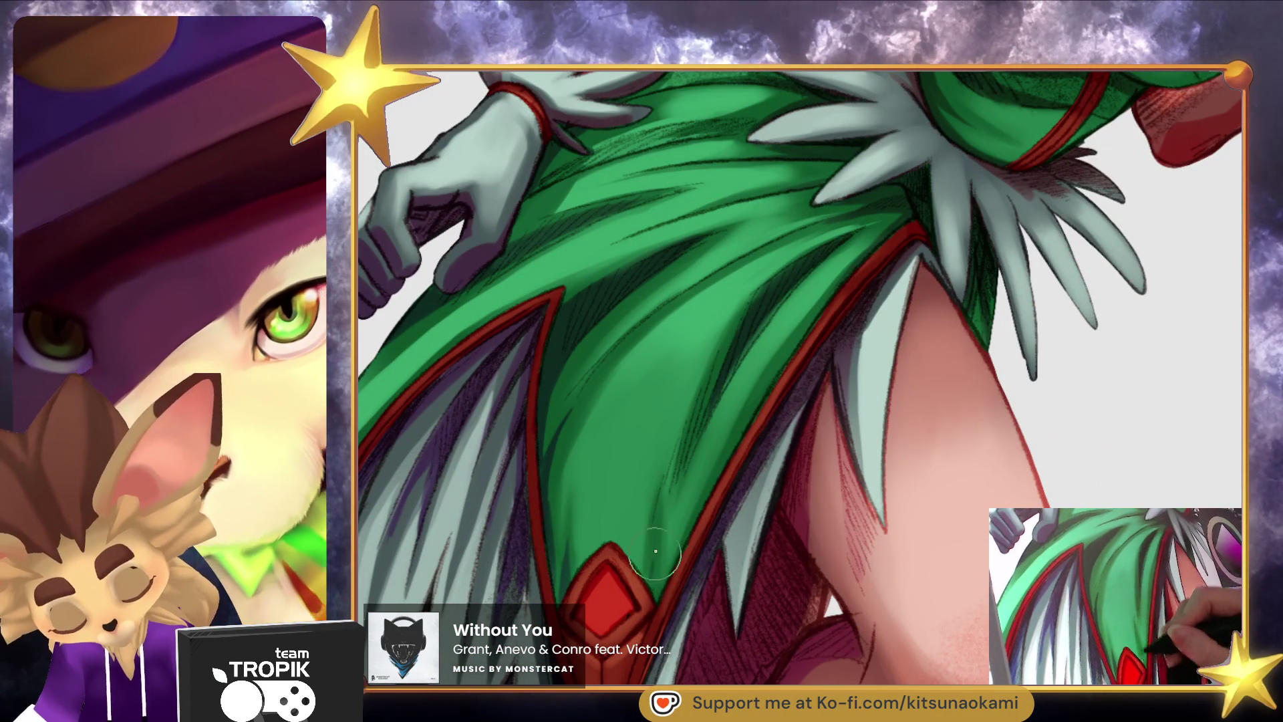
pyautogui.scroll(-2, 655, 601)
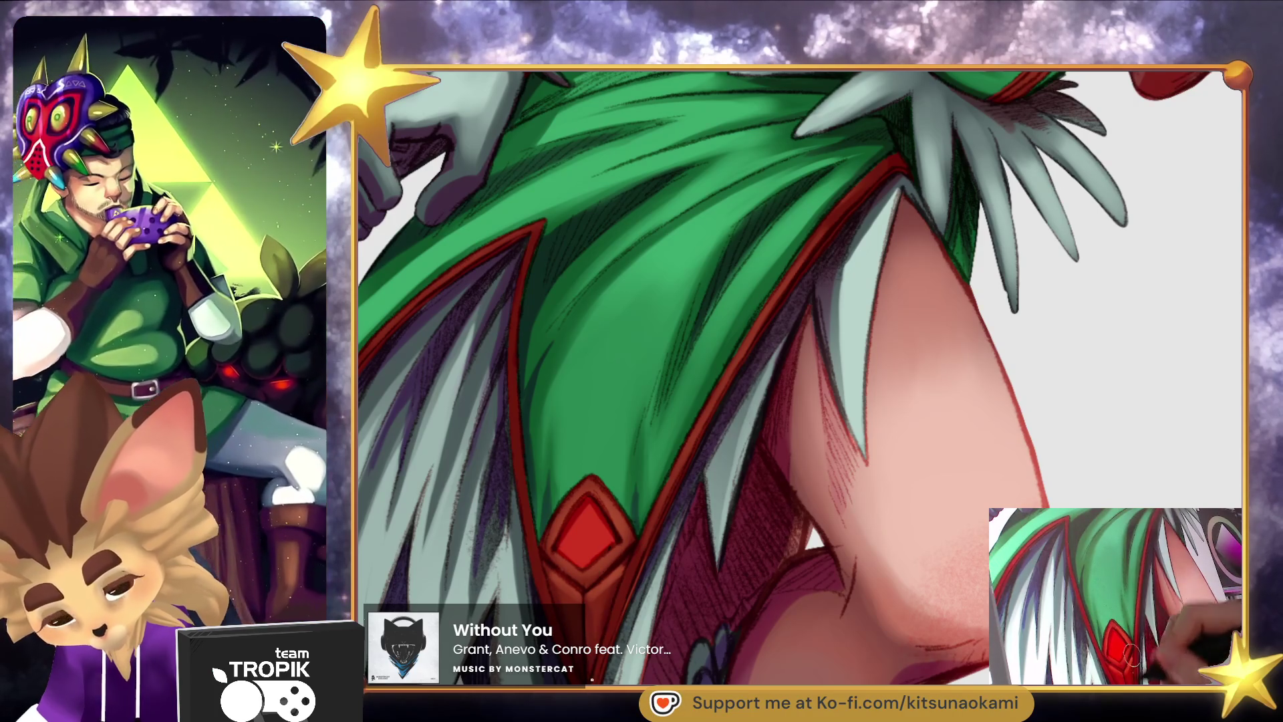
pyautogui.hotkey('ctrl', '0')
pyautogui.moveTo(734, 488); pyautogui.dragTo(694, 505)
pyautogui.moveTo(783, 486); pyautogui.dragTo(761, 545)
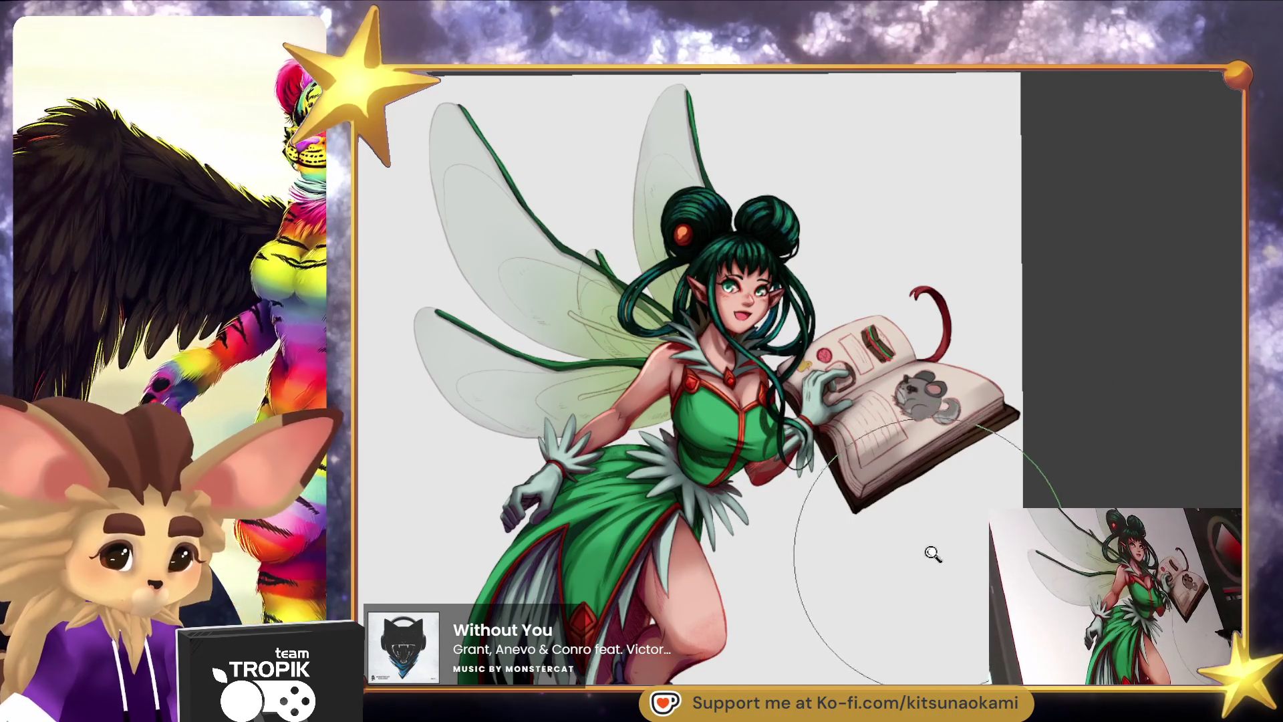
pyautogui.scroll(-3, 933, 555)
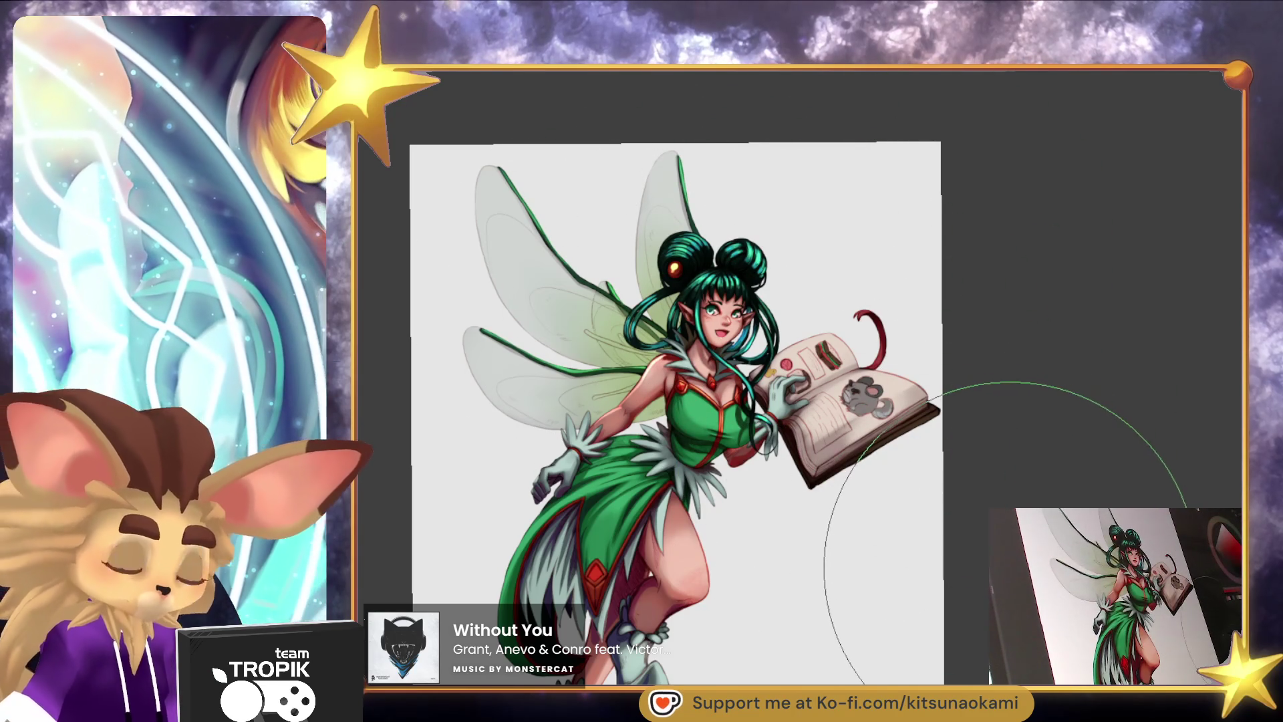
pyautogui.moveTo(898, 490)
pyautogui.mouseDown()
pyautogui.moveTo(935, 545)
pyautogui.moveTo(896, 515)
pyautogui.moveTo(867, 515)
pyautogui.moveTo(865, 555)
pyautogui.moveTo(905, 518)
pyautogui.moveTo(897, 508)
pyautogui.mouseUp()
pyautogui.scroll(-5, 935, 545)
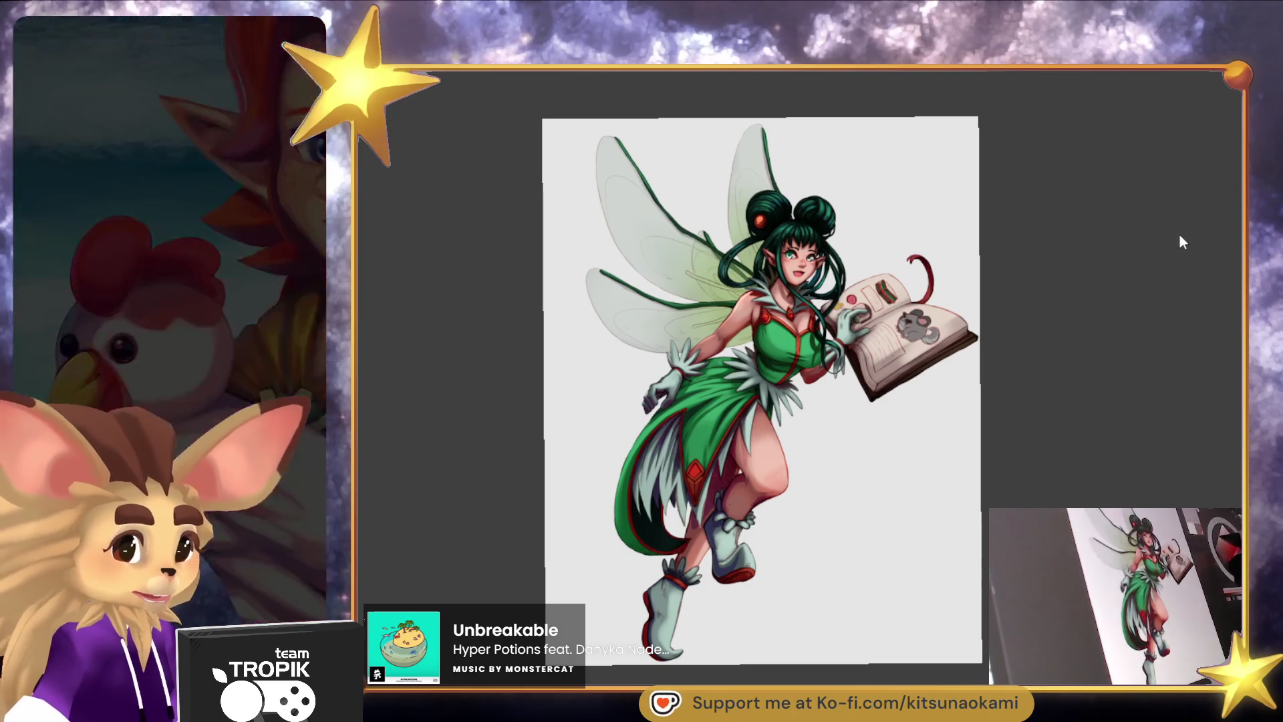
pyautogui.click(795, 358)
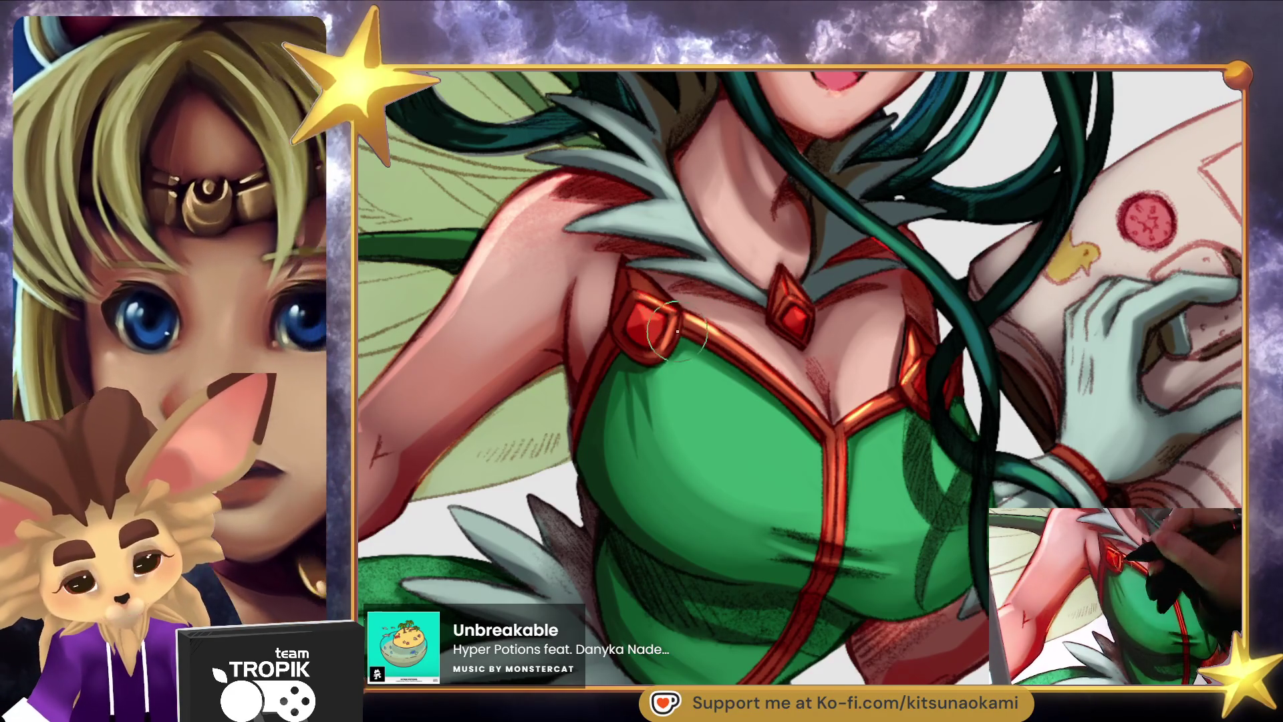
# Brighten the highlight on the skirt's red gem, including its upper-right edge.
pyautogui.moveTo(785, 533)
pyautogui.mouseDown()
pyautogui.moveTo(791, 252)
pyautogui.moveTo(875, 137)
pyautogui.mouseUp()
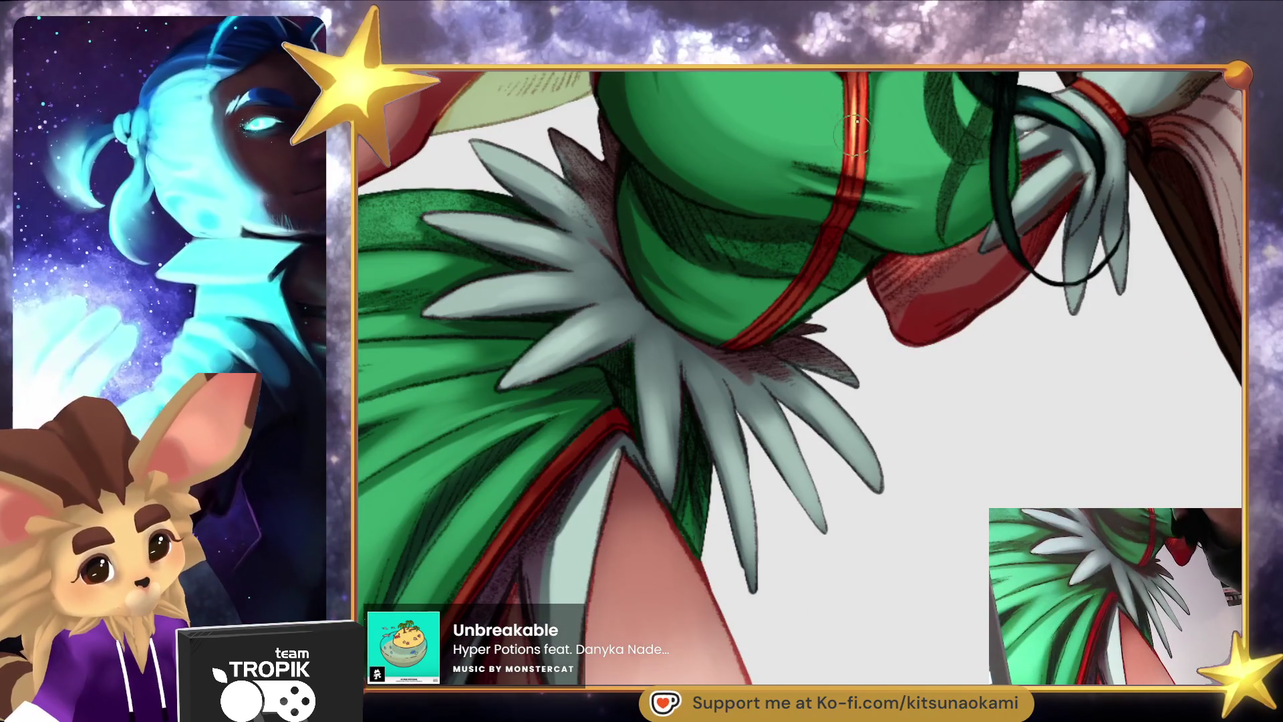
pyautogui.moveTo(860, 333)
pyautogui.mouseDown()
pyautogui.moveTo(510, 478)
pyautogui.moveTo(532, 484)
pyautogui.mouseUp()
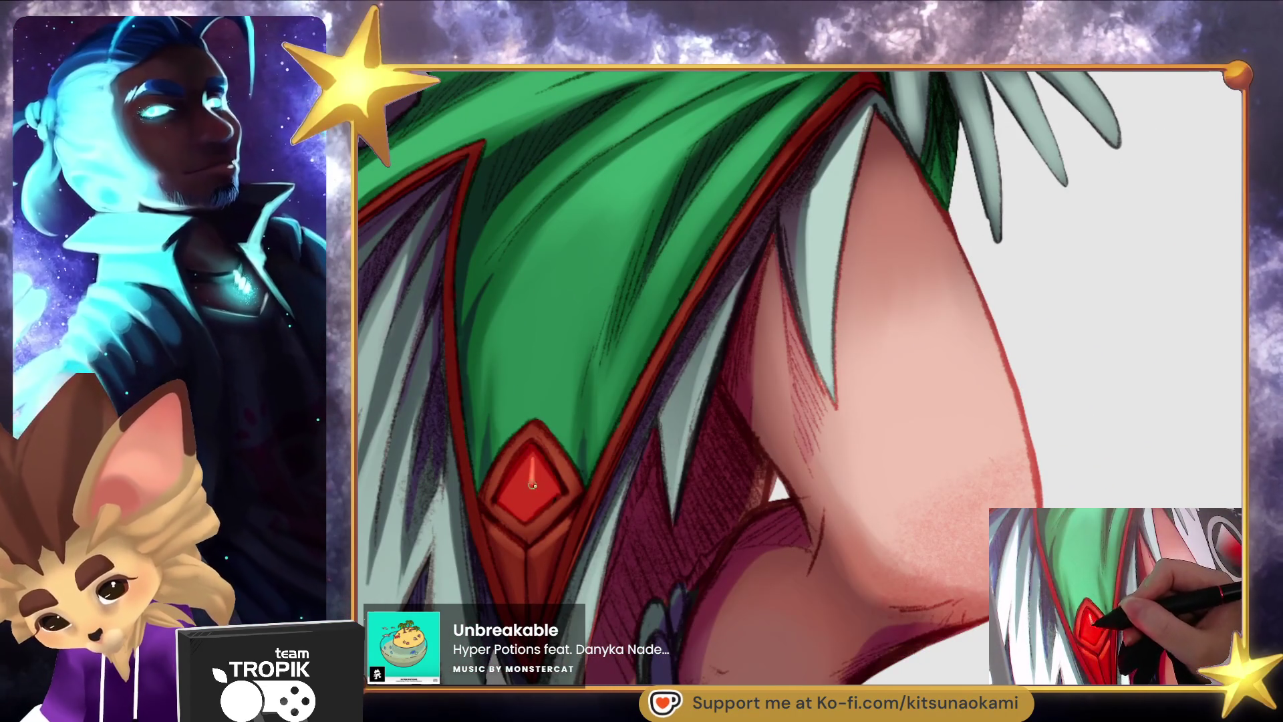
pyautogui.moveTo(549, 489); pyautogui.dragTo(547, 468)
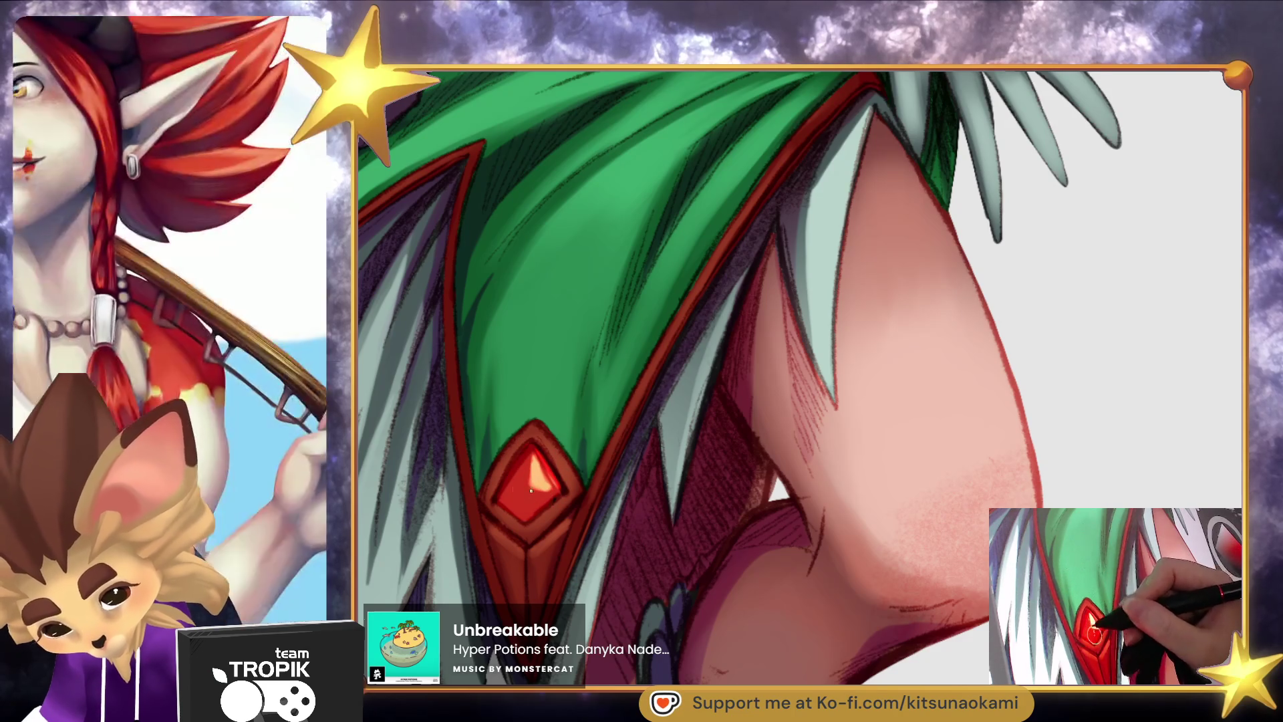
pyautogui.hotkey('ctrl', '0')
pyautogui.scroll(5, 559, 329)
pyautogui.moveTo(518, 372)
pyautogui.mouseDown()
pyautogui.moveTo(556, 433)
pyautogui.moveTo(479, 466)
pyautogui.mouseUp()
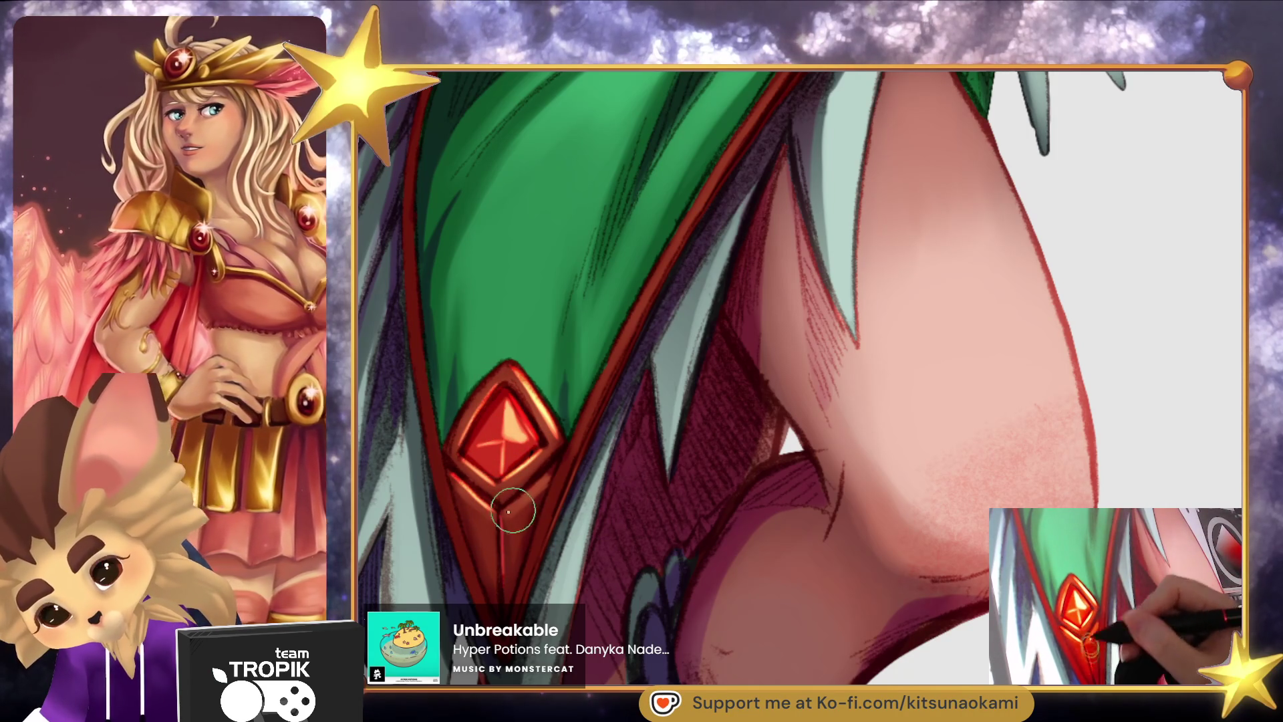
# Repaint glossy highlights on the left bodice gem and the centre gem's lower face.
pyautogui.hotkey('ctrl', '0')
pyautogui.scroll(8, 642, 512)
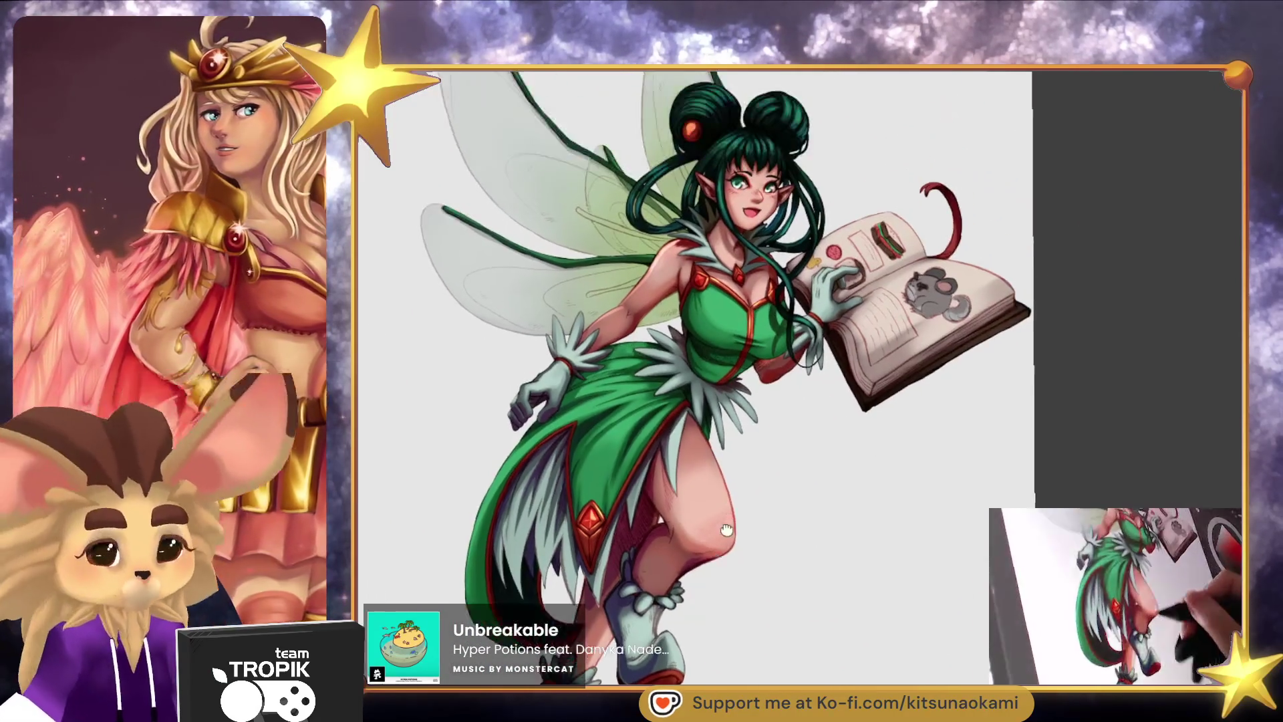
pyautogui.scroll(4, 843, 363)
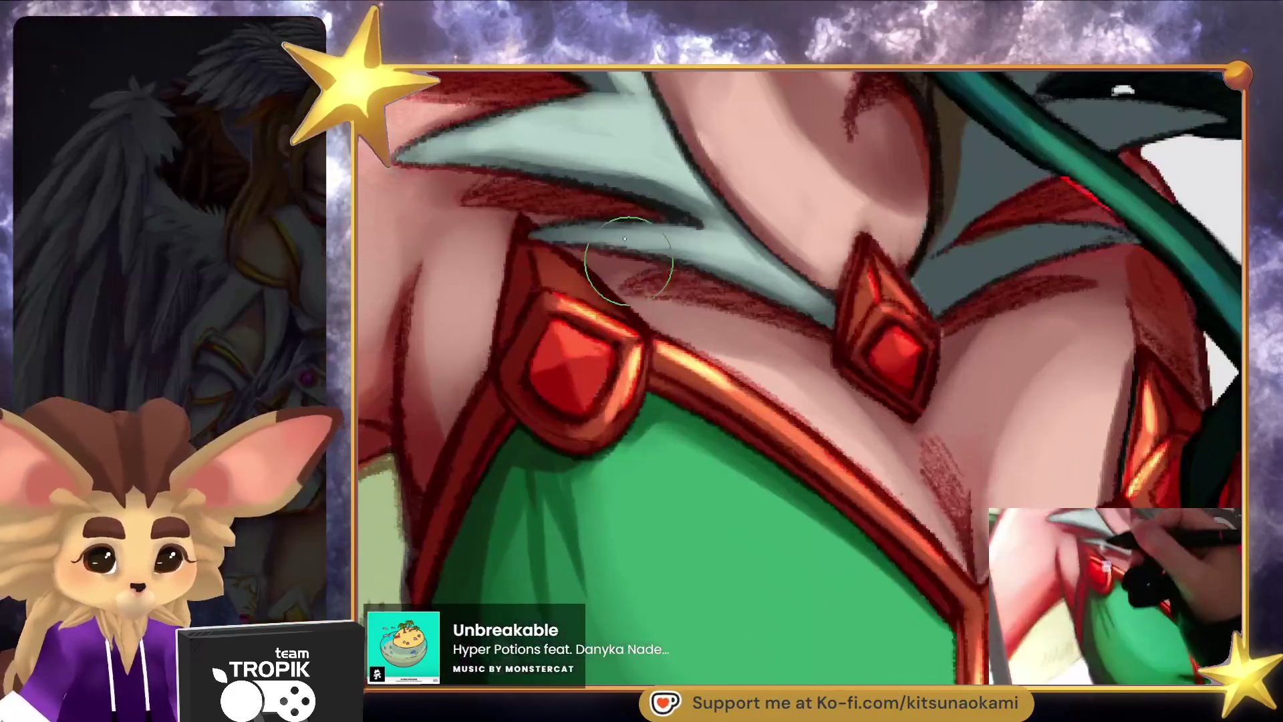
pyautogui.moveTo(572, 296)
pyautogui.mouseDown()
pyautogui.moveTo(568, 347)
pyautogui.moveTo(602, 320)
pyautogui.moveTo(568, 361)
pyautogui.moveTo(590, 401)
pyautogui.moveTo(574, 368)
pyautogui.mouseUp()
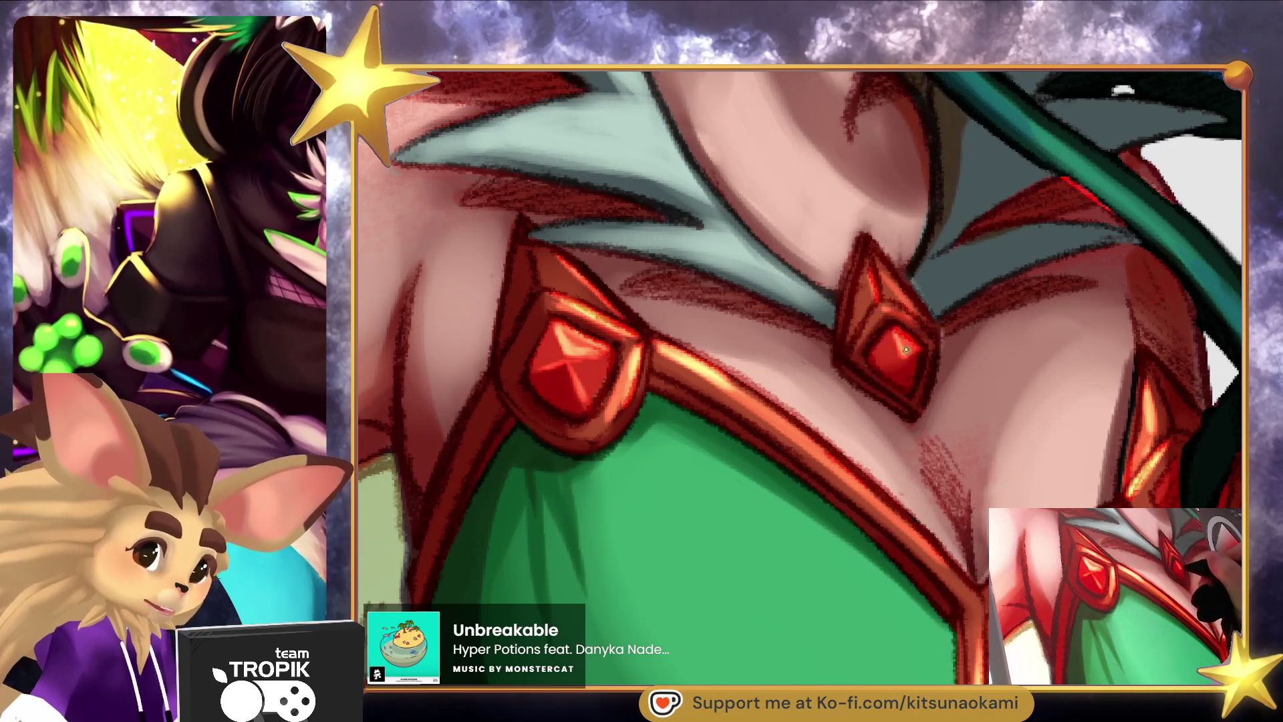
pyautogui.moveTo(906, 367); pyautogui.dragTo(904, 378)
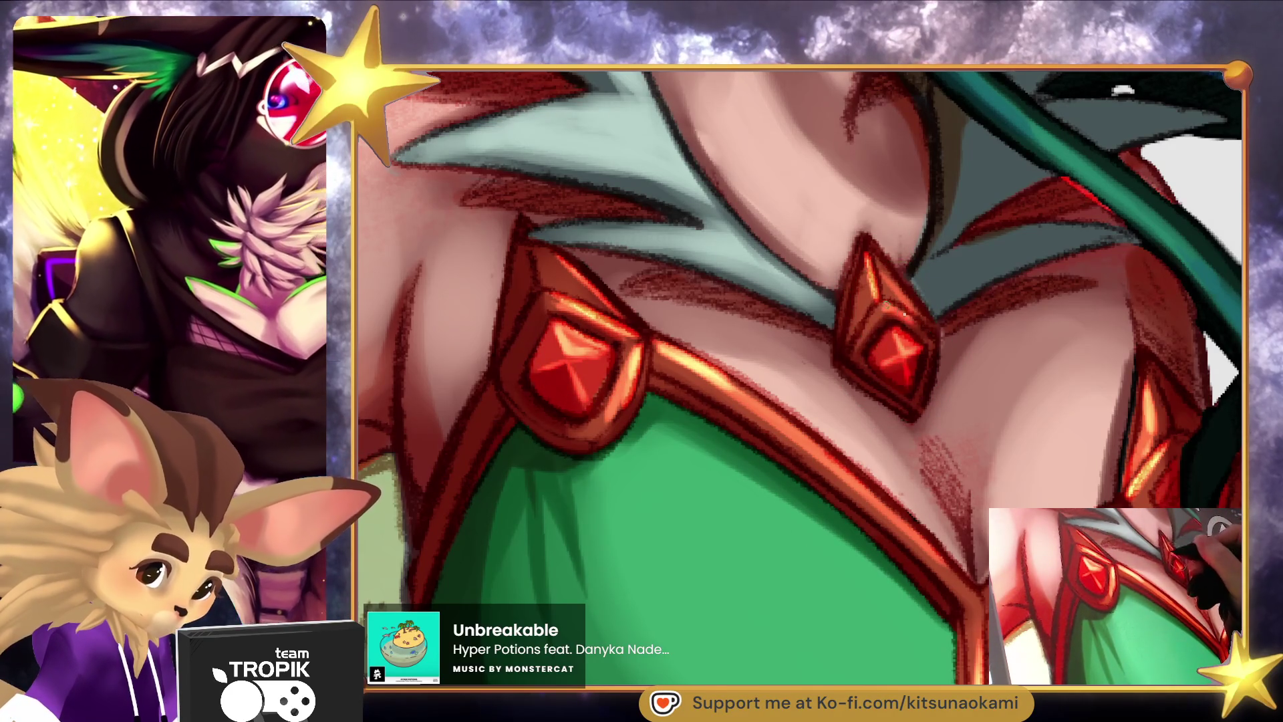
pyautogui.scroll(-6, 931, 340)
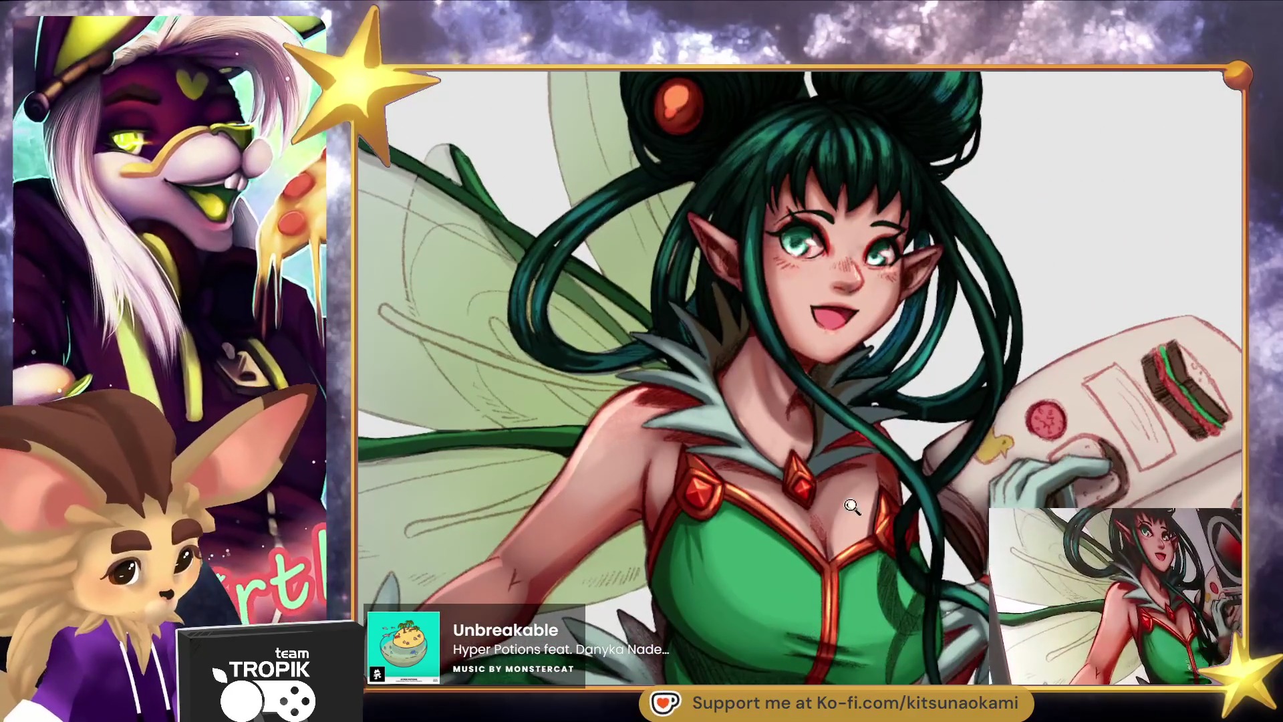
# Sample the gem's red and dab a small bright highlight onto the glove's red wrist band.
pyautogui.scroll(6, 810, 408)
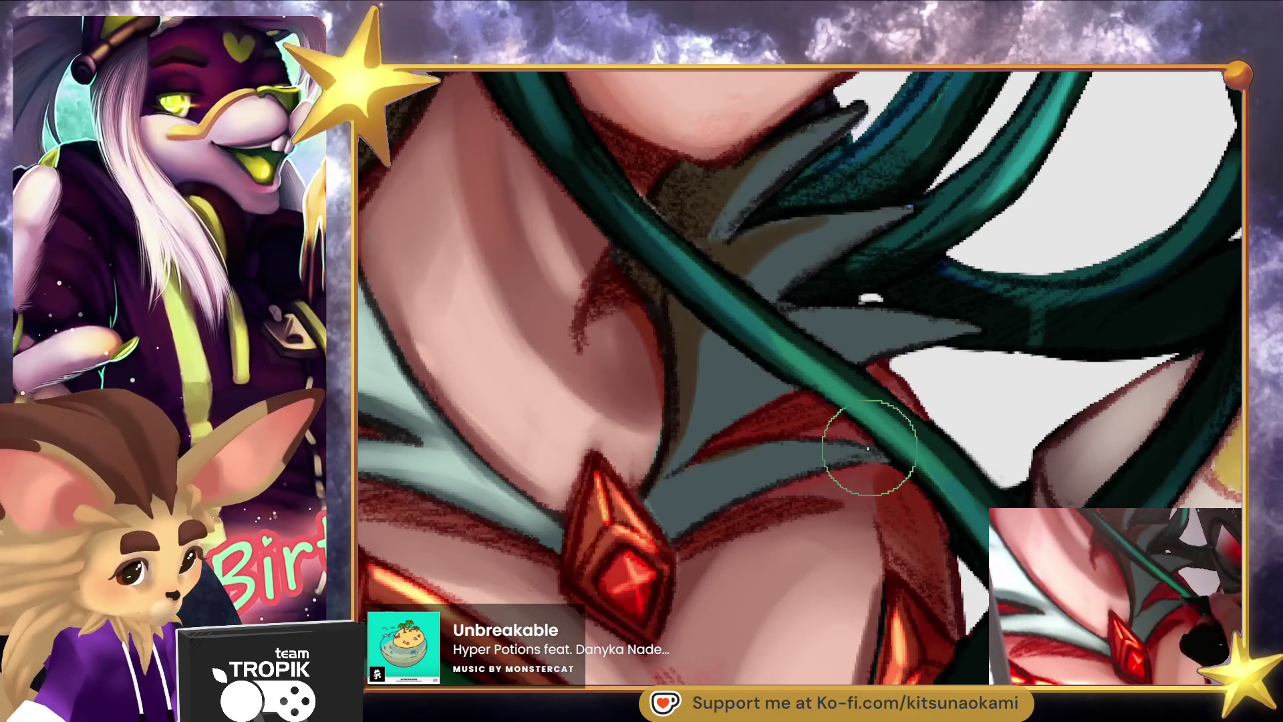
pyautogui.keyDown('ctrl'); pyautogui.click(643, 573); pyautogui.keyUp('ctrl')
pyautogui.scroll(-6, 954, 347)
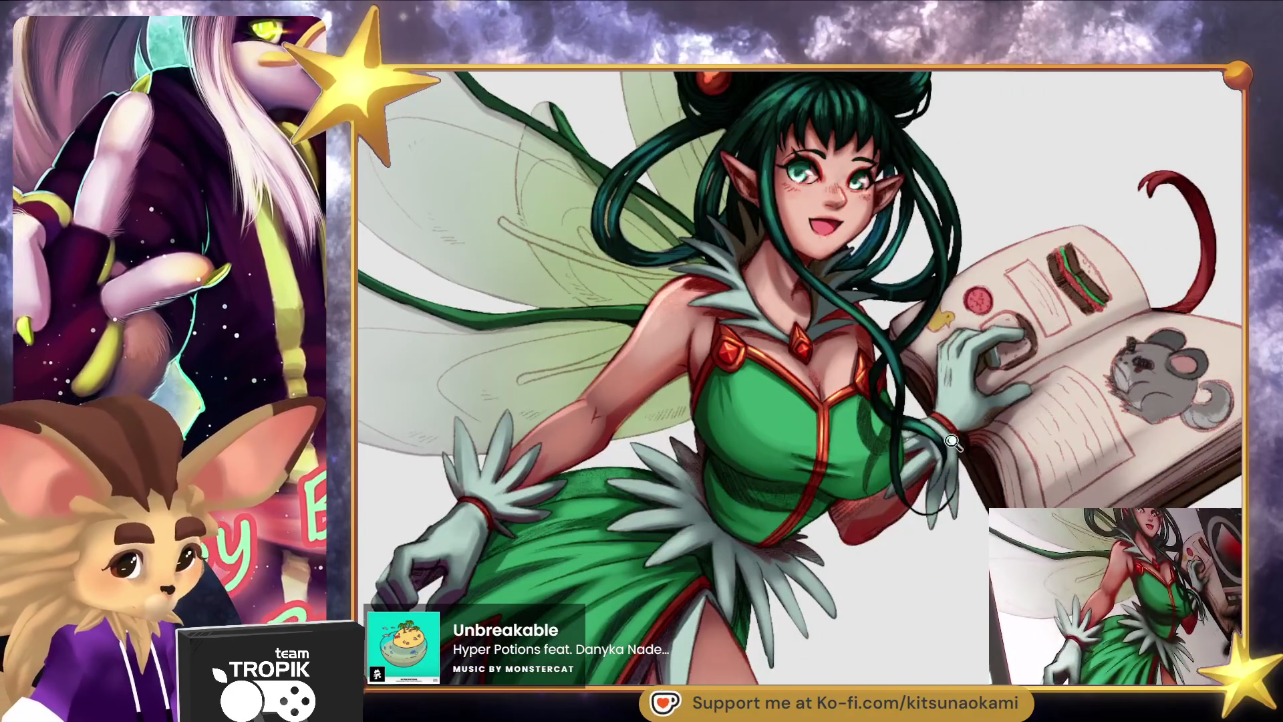
pyautogui.scroll(5, 935, 415)
pyautogui.click(925, 409)
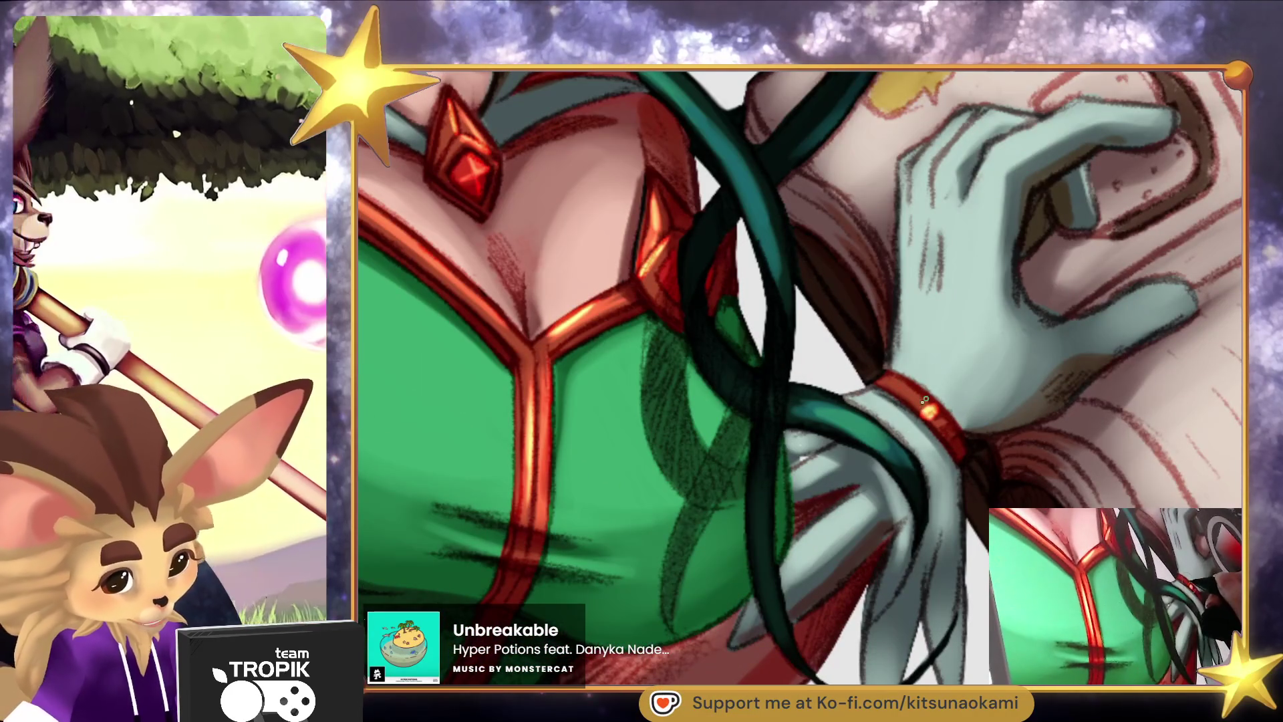
pyautogui.scroll(-5, 917, 394)
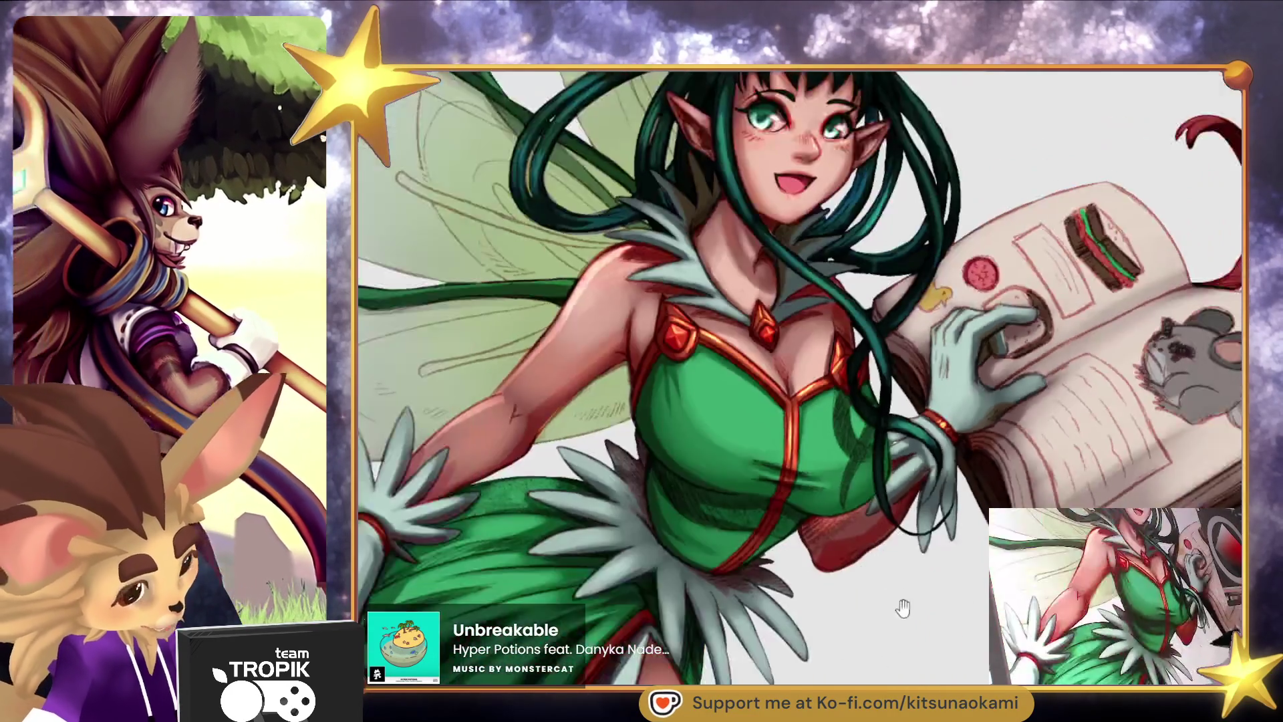
pyautogui.scroll(4, 629, 339)
pyautogui.click(628, 339)
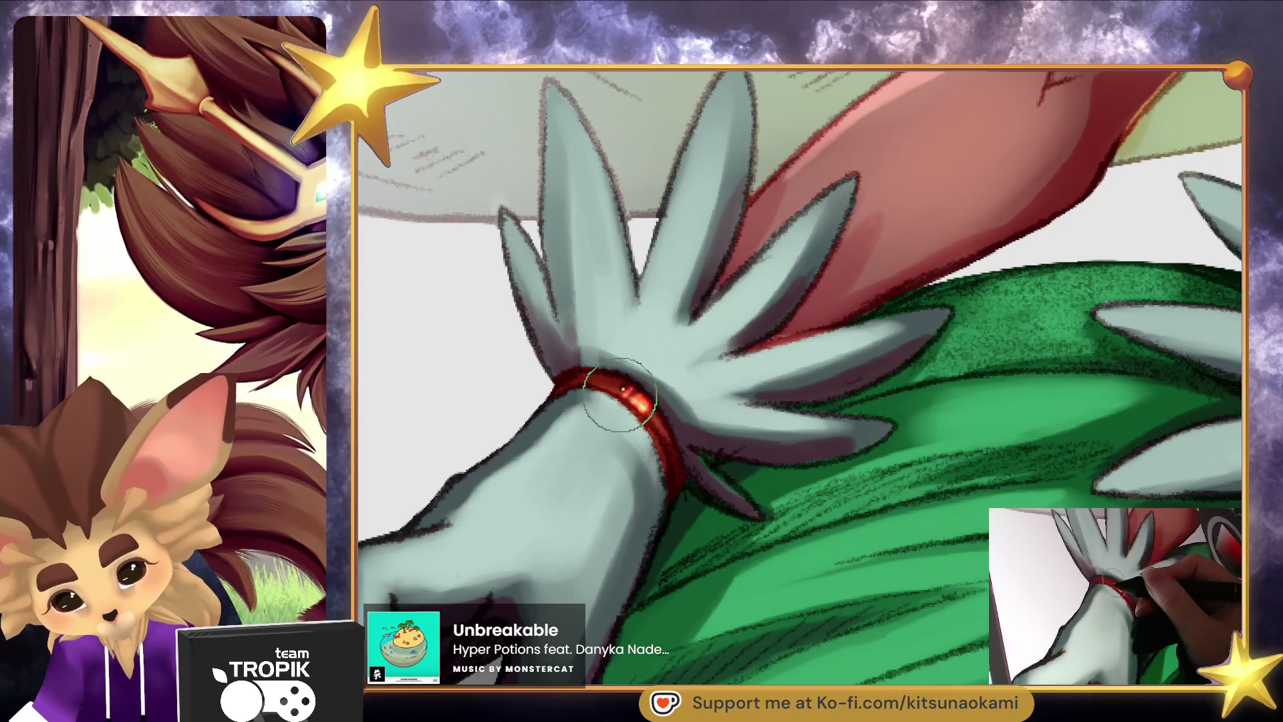
pyautogui.scroll(-5, 659, 415)
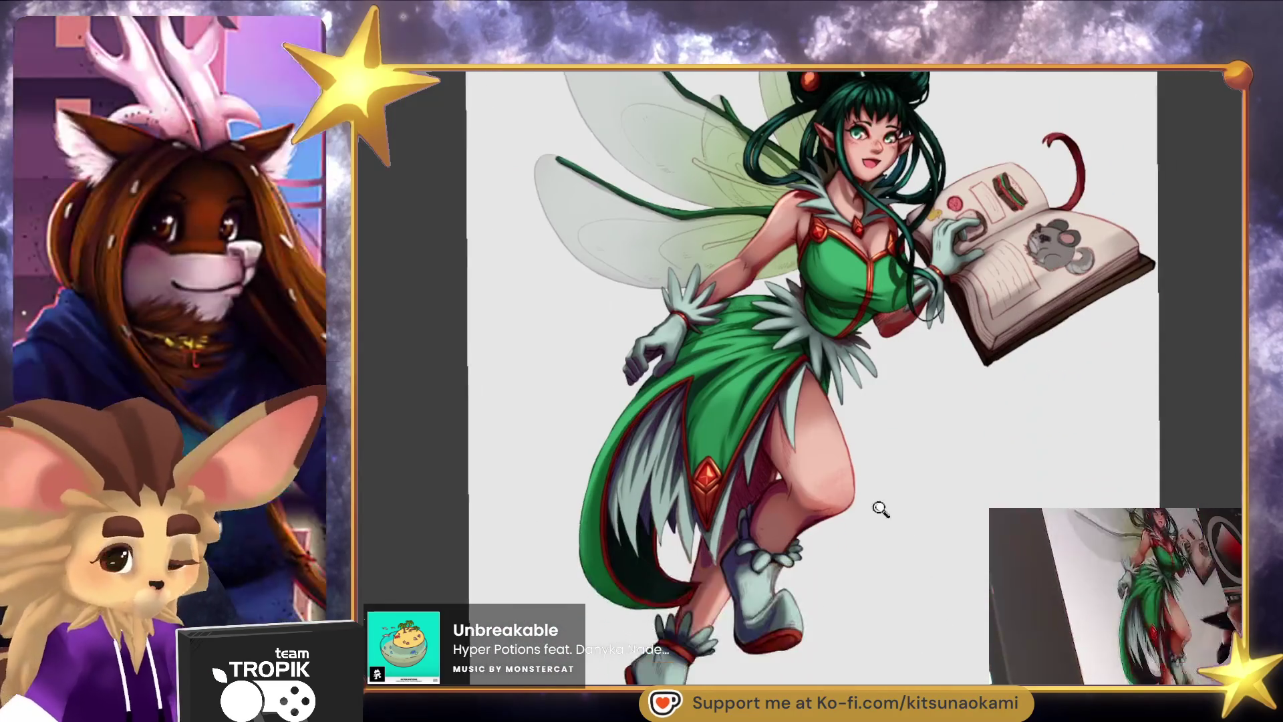
# Brighten the boot sole's top and lower edges and soften the boot's left red outline.
pyautogui.scroll(4, 851, 510)
pyautogui.scroll(3, 868, 432)
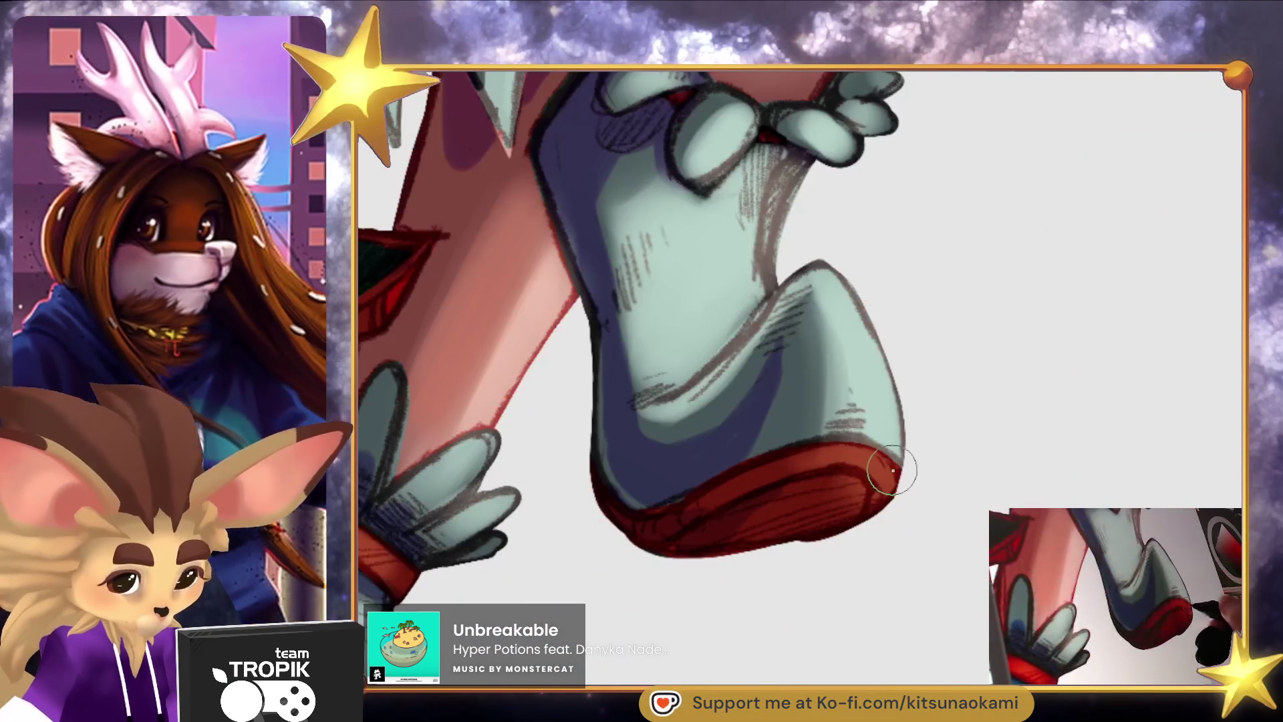
pyautogui.moveTo(792, 460); pyautogui.dragTo(895, 469)
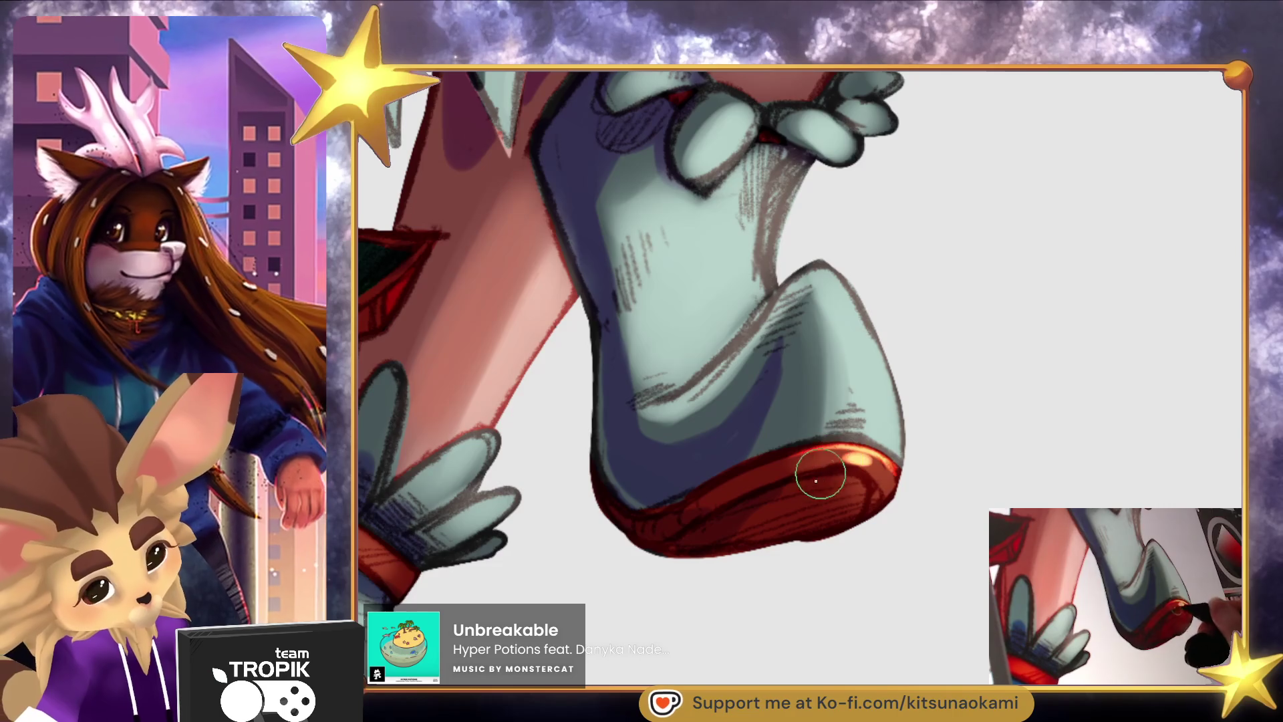
pyautogui.scroll(-4, 869, 465)
pyautogui.scroll(5, 796, 584)
pyautogui.moveTo(873, 495); pyautogui.dragTo(860, 504)
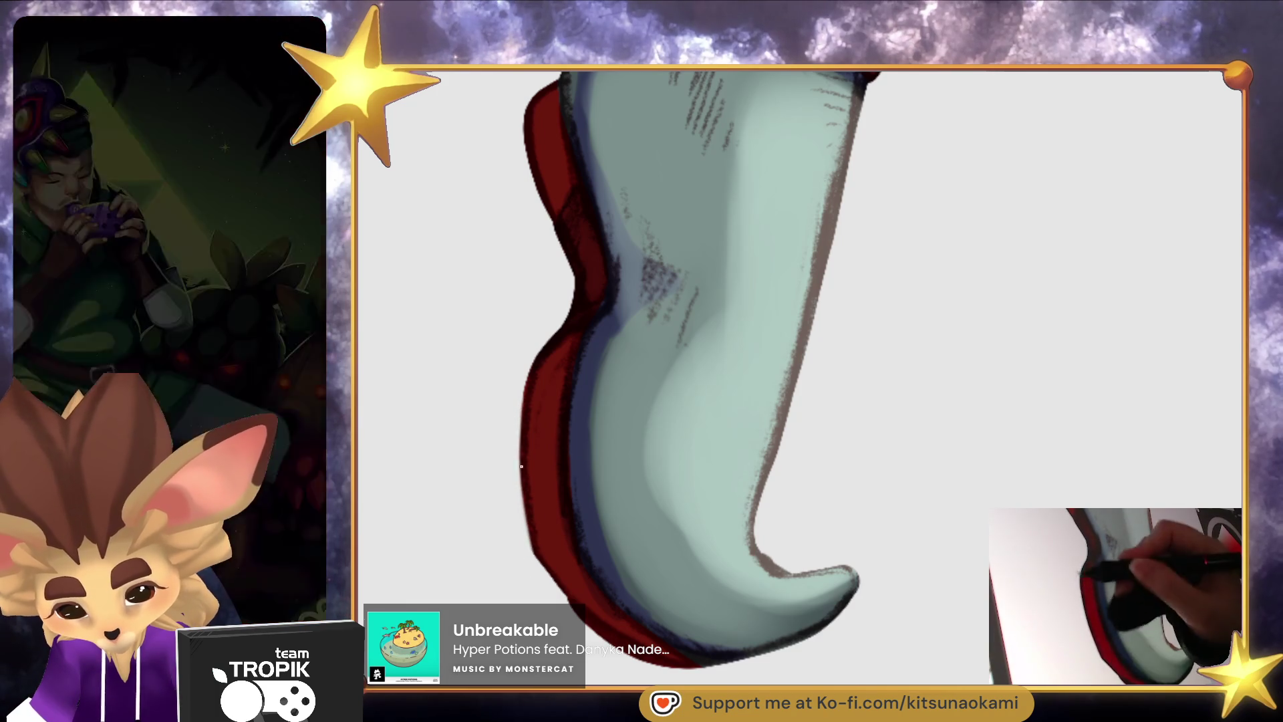
pyautogui.moveTo(527, 366); pyautogui.dragTo(516, 433)
pyautogui.moveTo(619, 662)
pyautogui.mouseDown()
pyautogui.moveTo(605, 641)
pyautogui.moveTo(691, 677)
pyautogui.mouseUp()
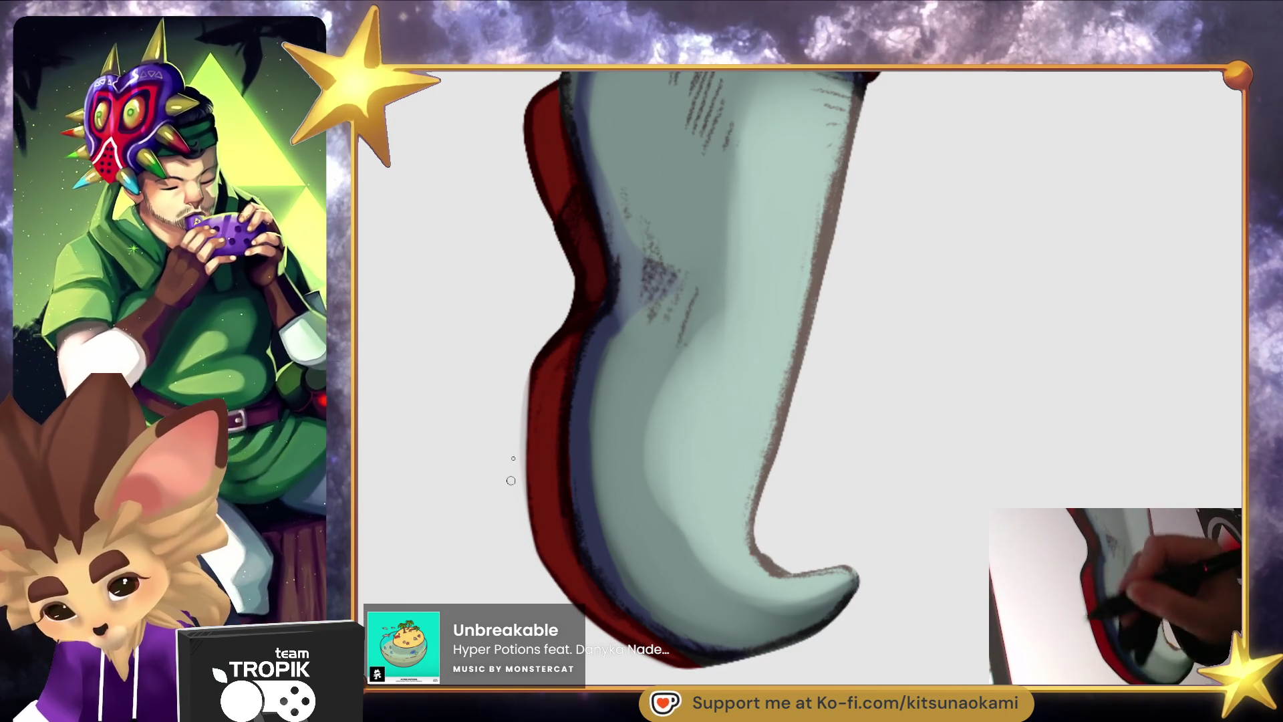
# With a larger brush, add a light highlight mark to the boot's red ankle cuff.
pyautogui.press(']')
pyautogui.press(']')
pyautogui.press(']')
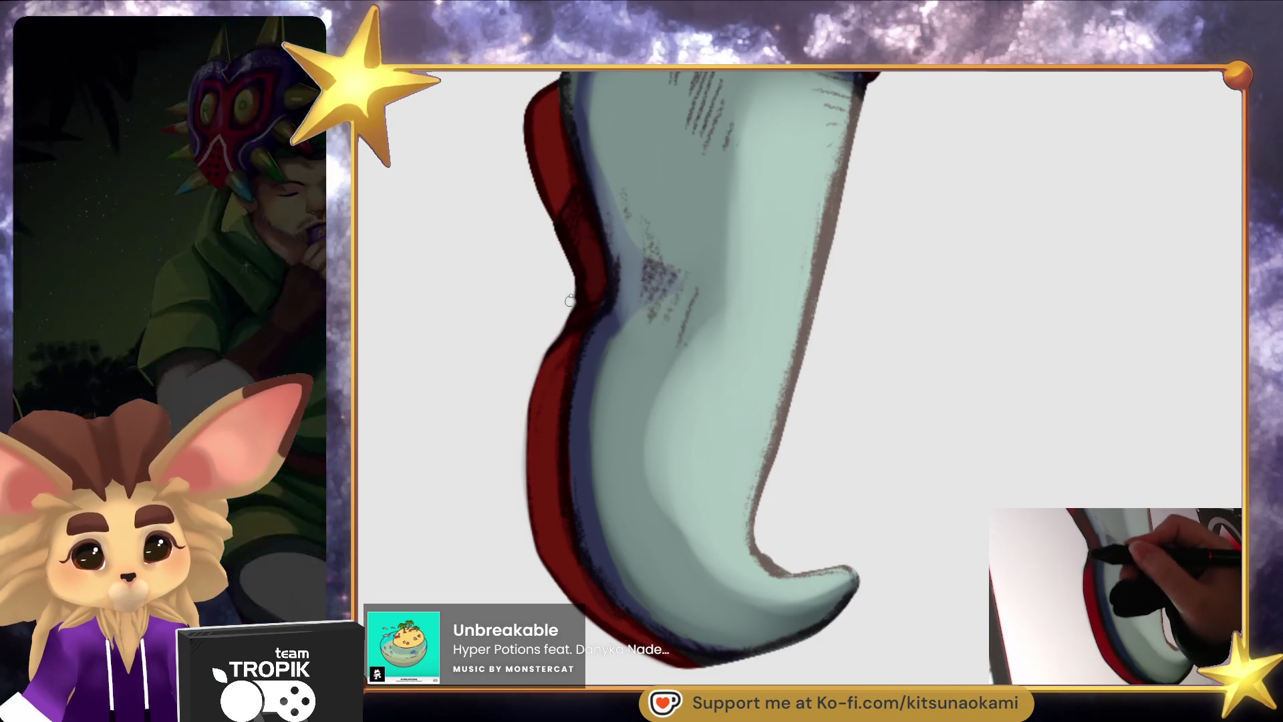
pyautogui.scroll(-5, 564, 319)
pyautogui.scroll(5, 655, 621)
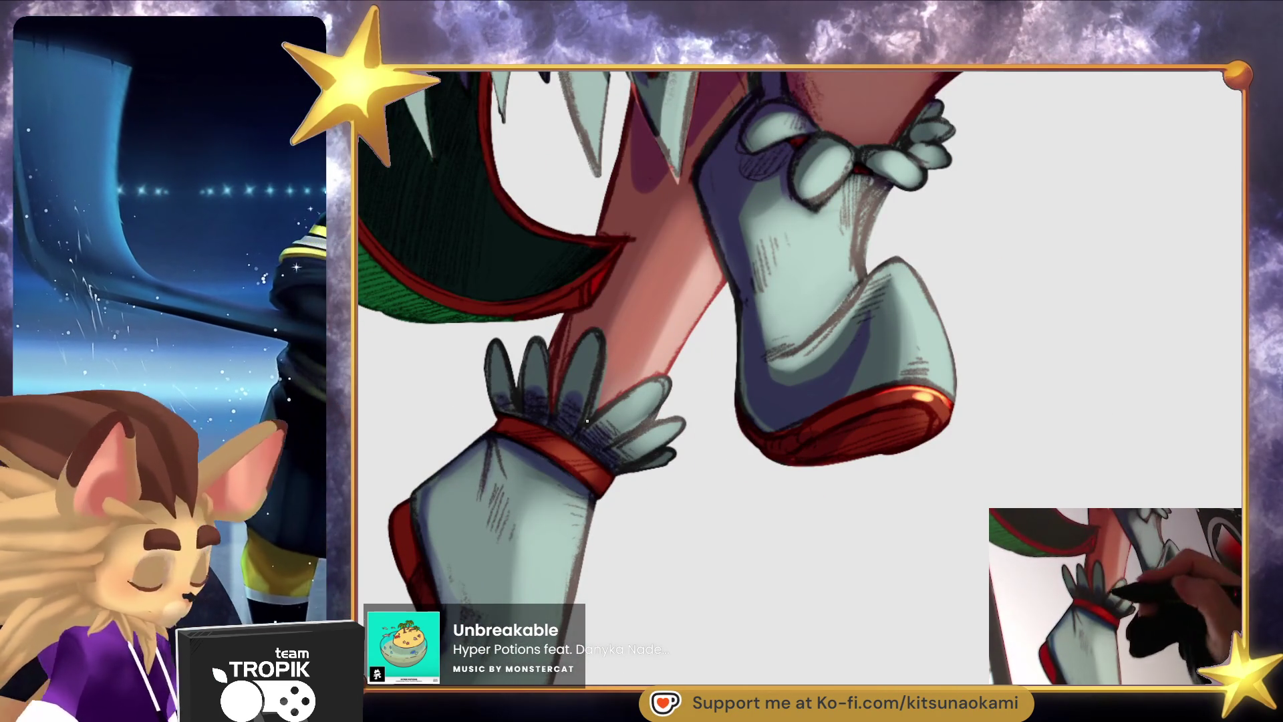
pyautogui.moveTo(575, 456); pyautogui.dragTo(576, 455)
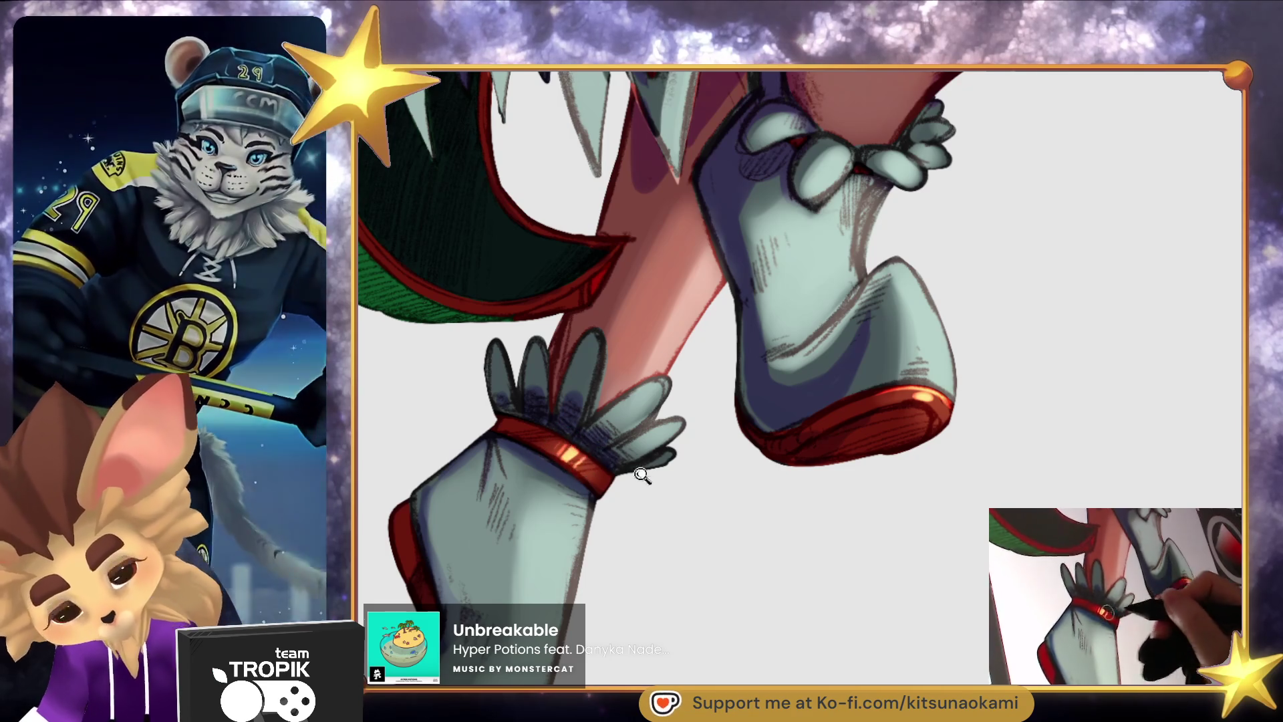
pyautogui.scroll(-5, 750, 509)
pyautogui.scroll(2, 744, 527)
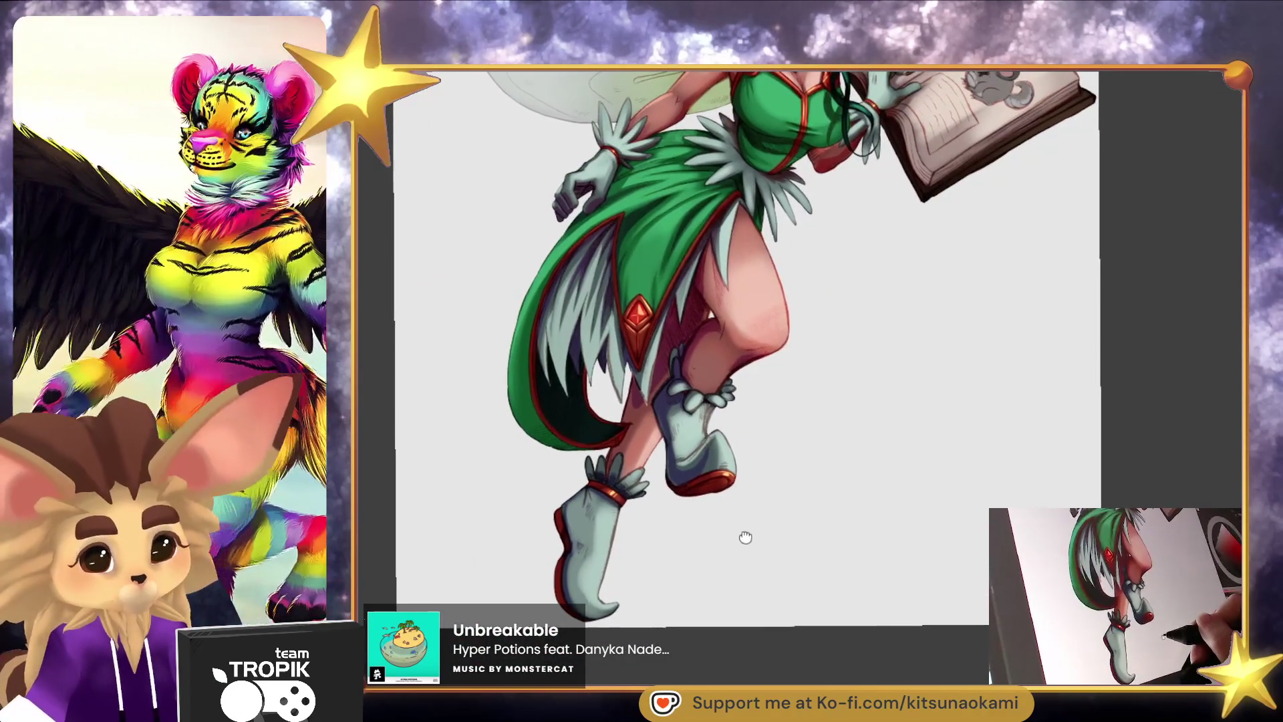
pyautogui.scroll(2, 705, 238)
pyautogui.scroll(4, 705, 239)
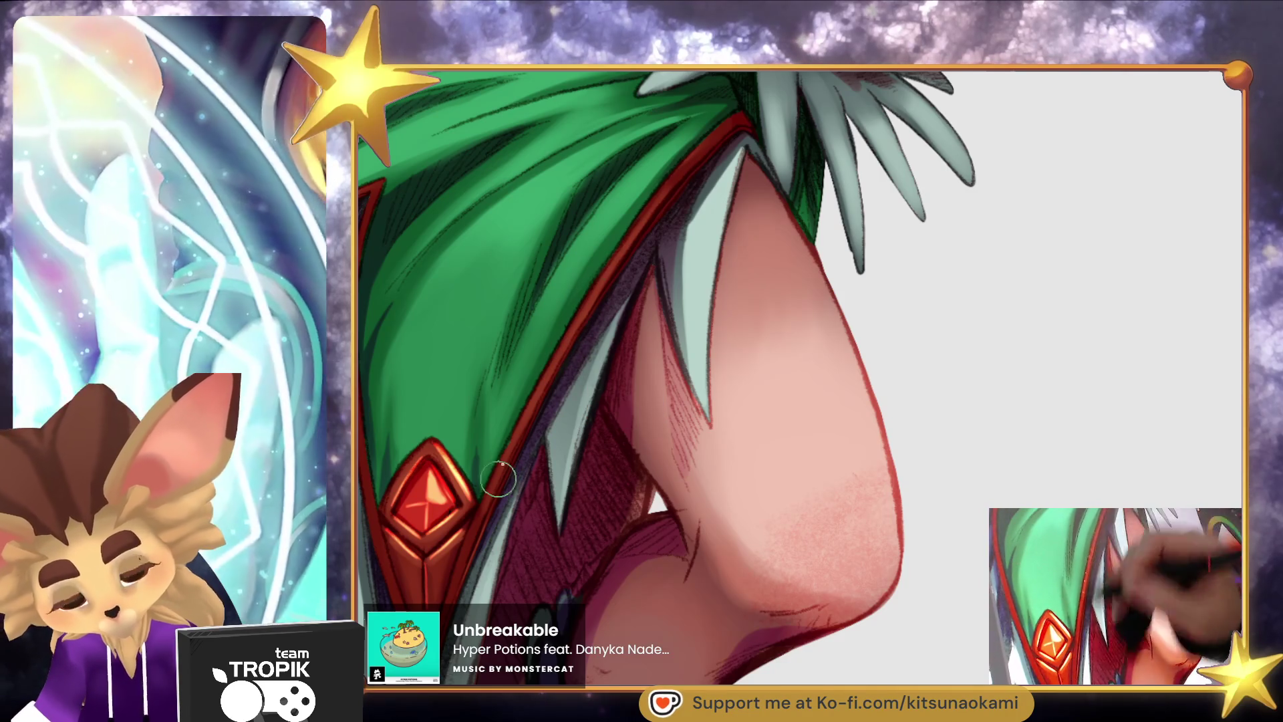
# Sample the trim colour, paint a red highlight along the skirt trim, and darken the overly bright segment.
pyautogui.keyDown('alt'); pyautogui.click(533, 481); pyautogui.keyUp('alt')
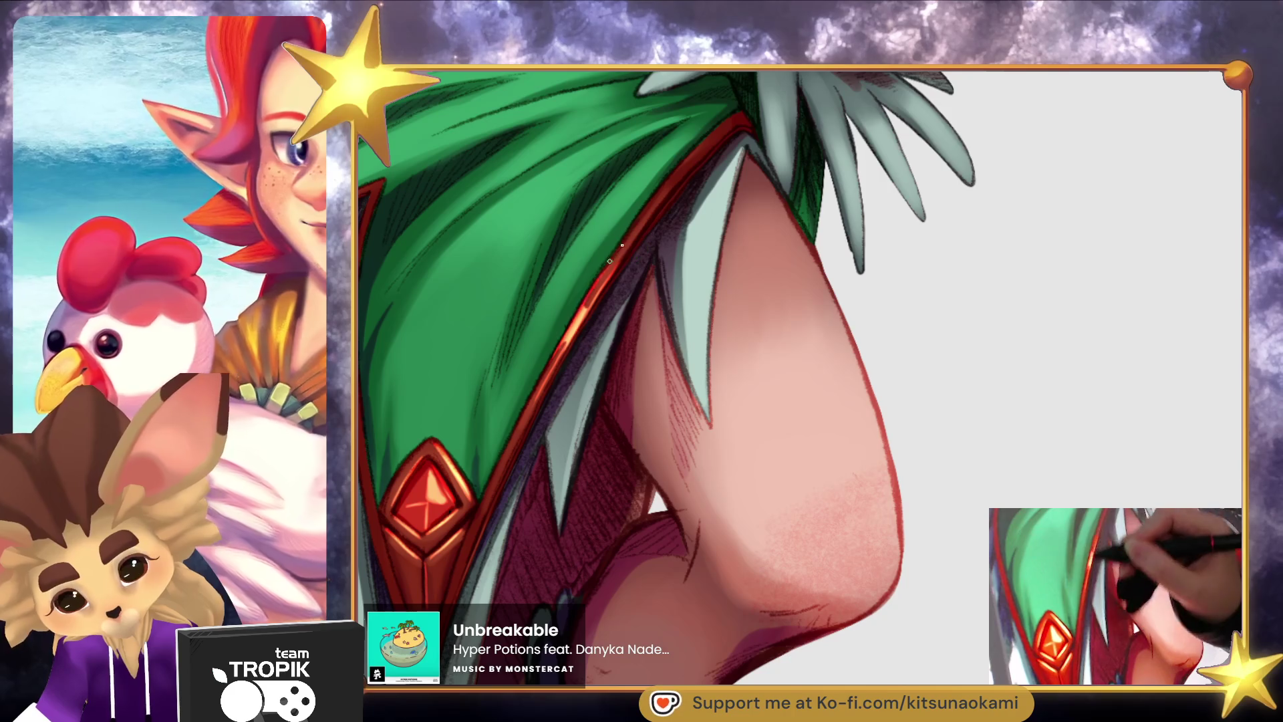
pyautogui.scroll(-5, 633, 227)
pyautogui.scroll(5, 578, 323)
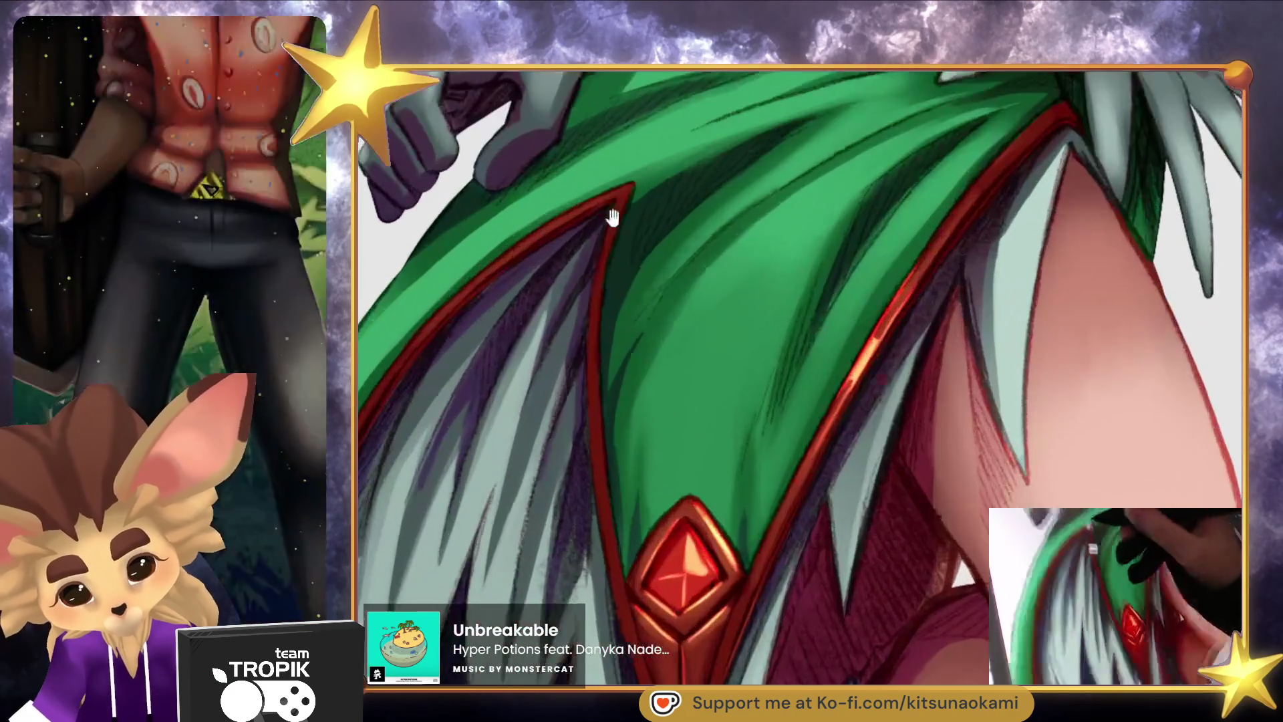
pyautogui.moveTo(568, 339); pyautogui.dragTo(569, 374)
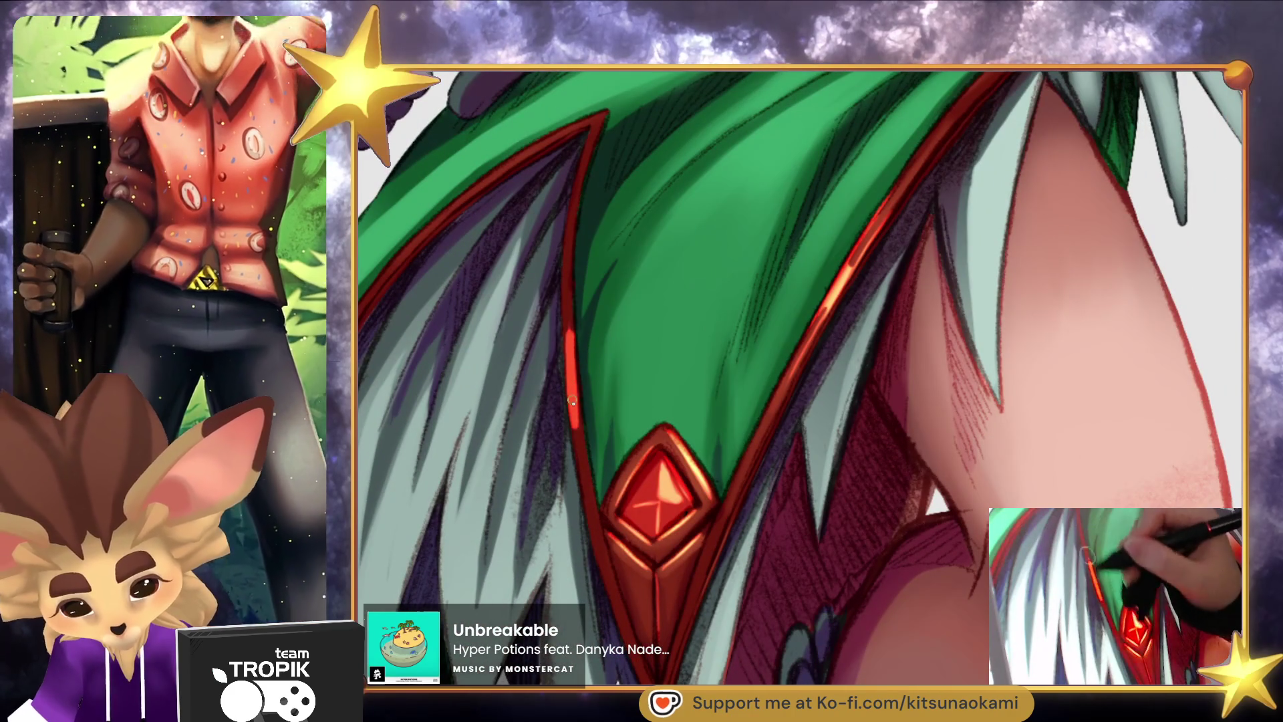
pyautogui.moveTo(580, 442); pyautogui.dragTo(574, 376)
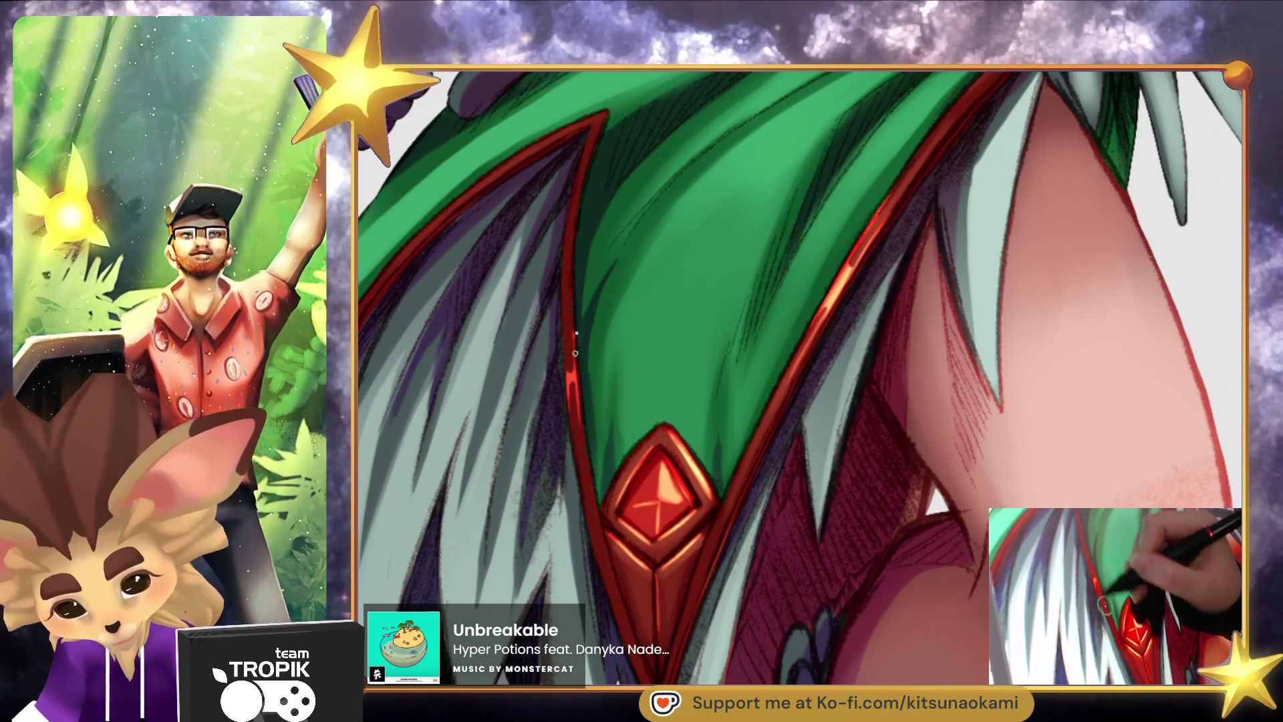
# Repaint the trim along the skirt's outer edge in a darker red.
pyautogui.moveTo(598, 227); pyautogui.dragTo(827, 230)
pyautogui.scroll(5, 432, 358)
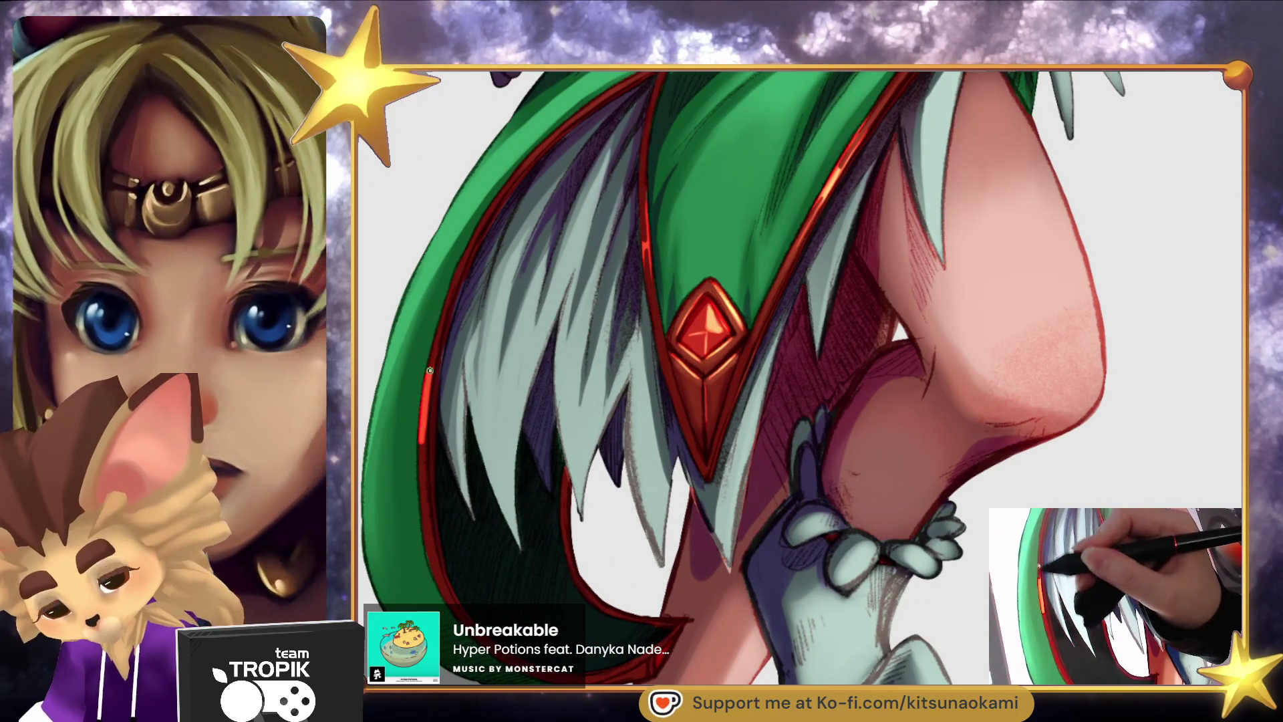
pyautogui.moveTo(430, 371)
pyautogui.mouseDown()
pyautogui.moveTo(421, 452)
pyautogui.moveTo(429, 371)
pyautogui.mouseUp()
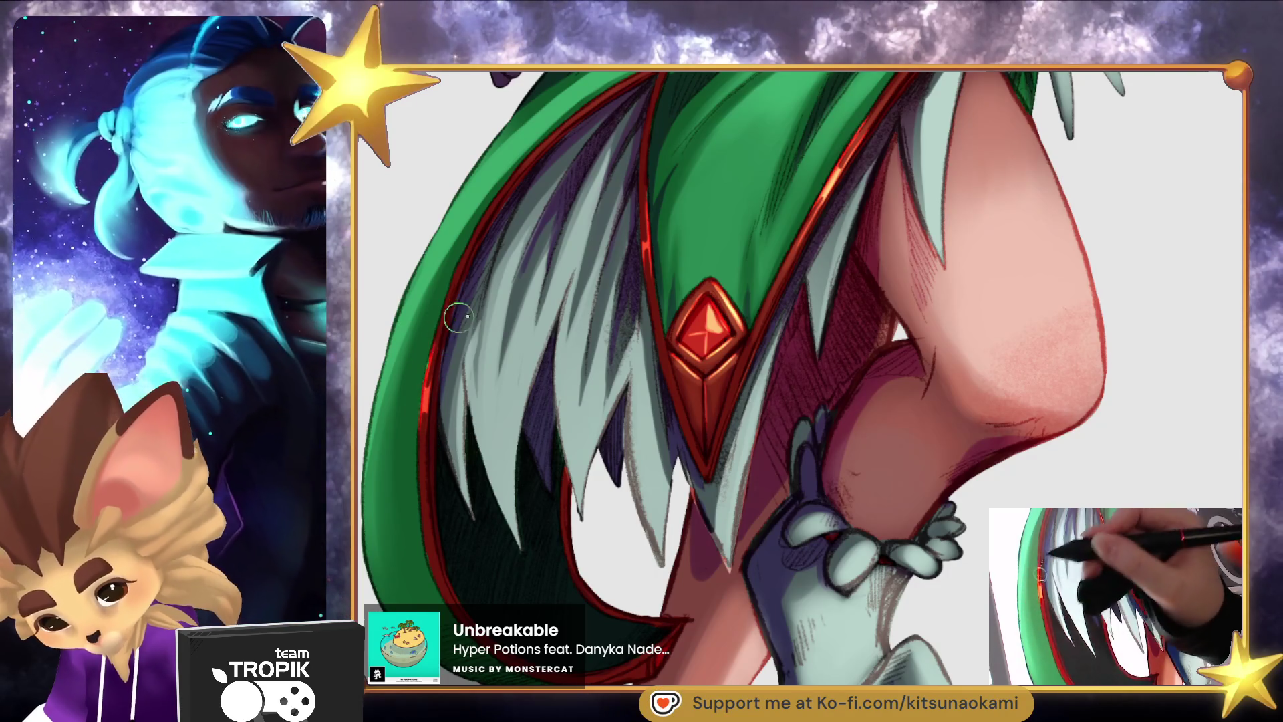
pyautogui.hotkey('ctrl', '0')
pyautogui.moveTo(739, 272)
pyautogui.mouseDown()
pyautogui.moveTo(780, 263)
pyautogui.moveTo(702, 172)
pyautogui.moveTo(665, 223)
pyautogui.mouseUp()
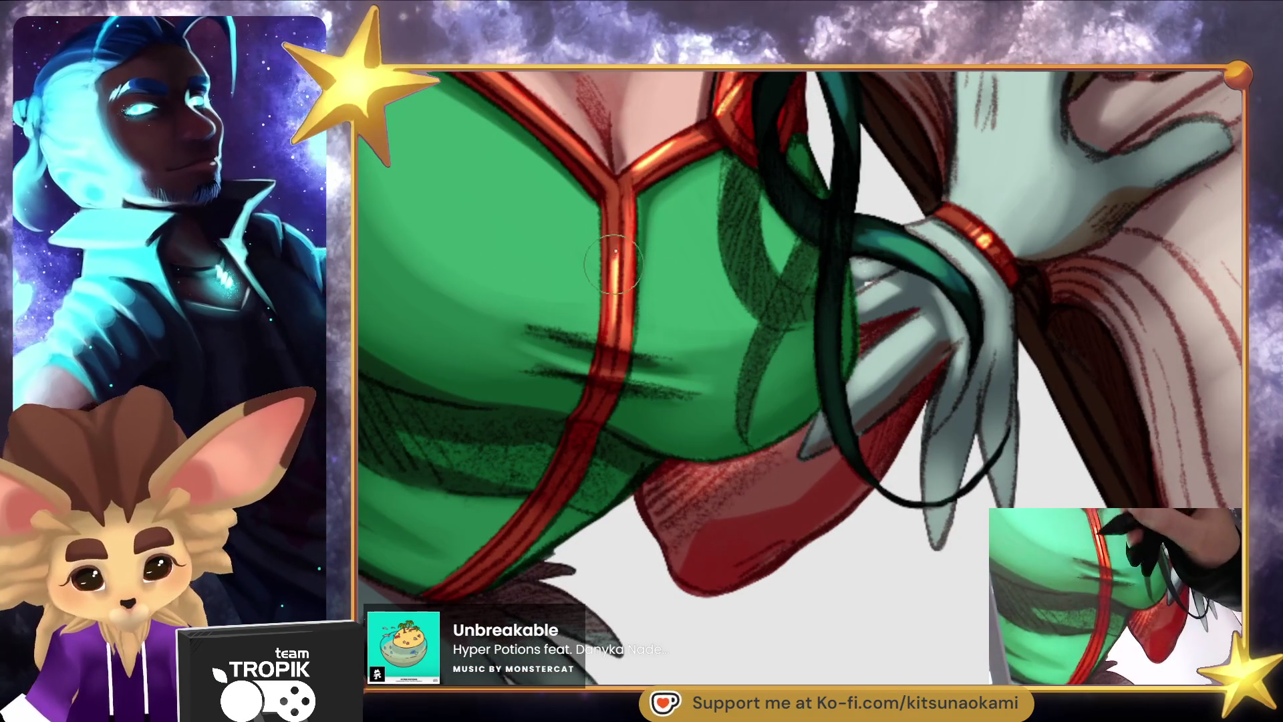
# Paint a thin orange highlight up the red bodice strap with a much smaller brush.
pyautogui.press('[')
pyautogui.press('[')
pyautogui.press('[')
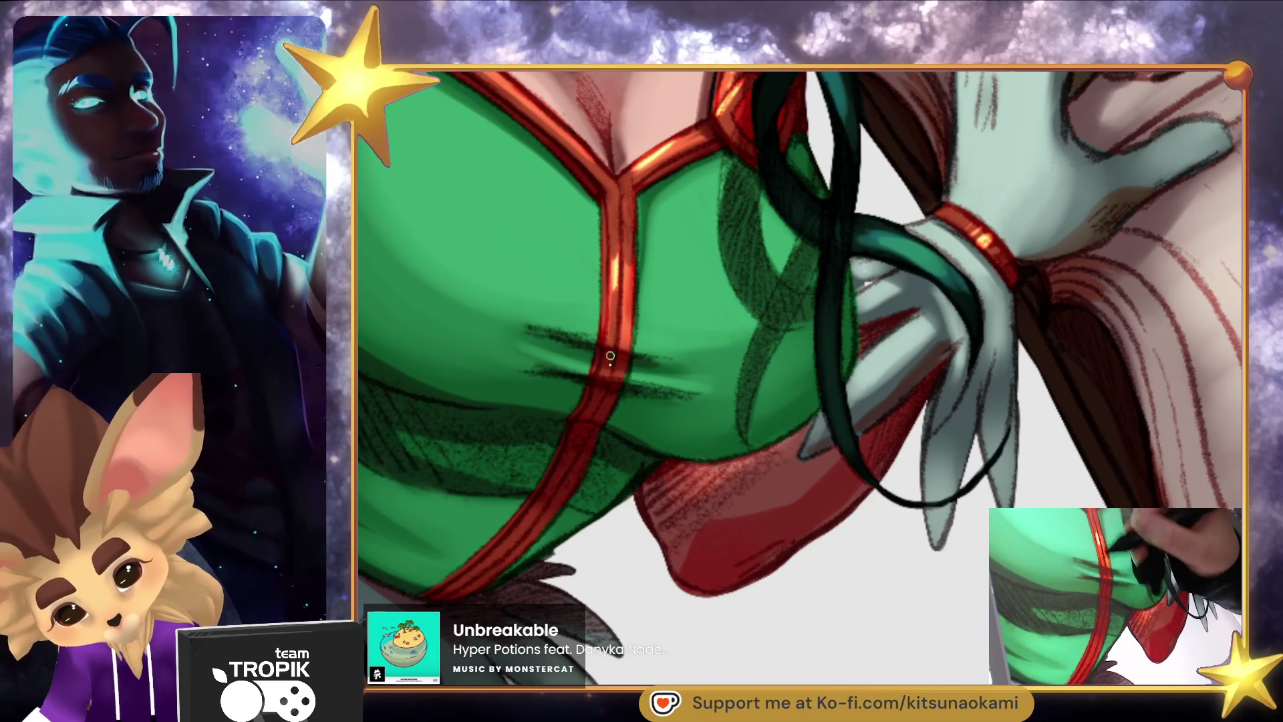
pyautogui.moveTo(625, 308); pyautogui.dragTo(626, 225)
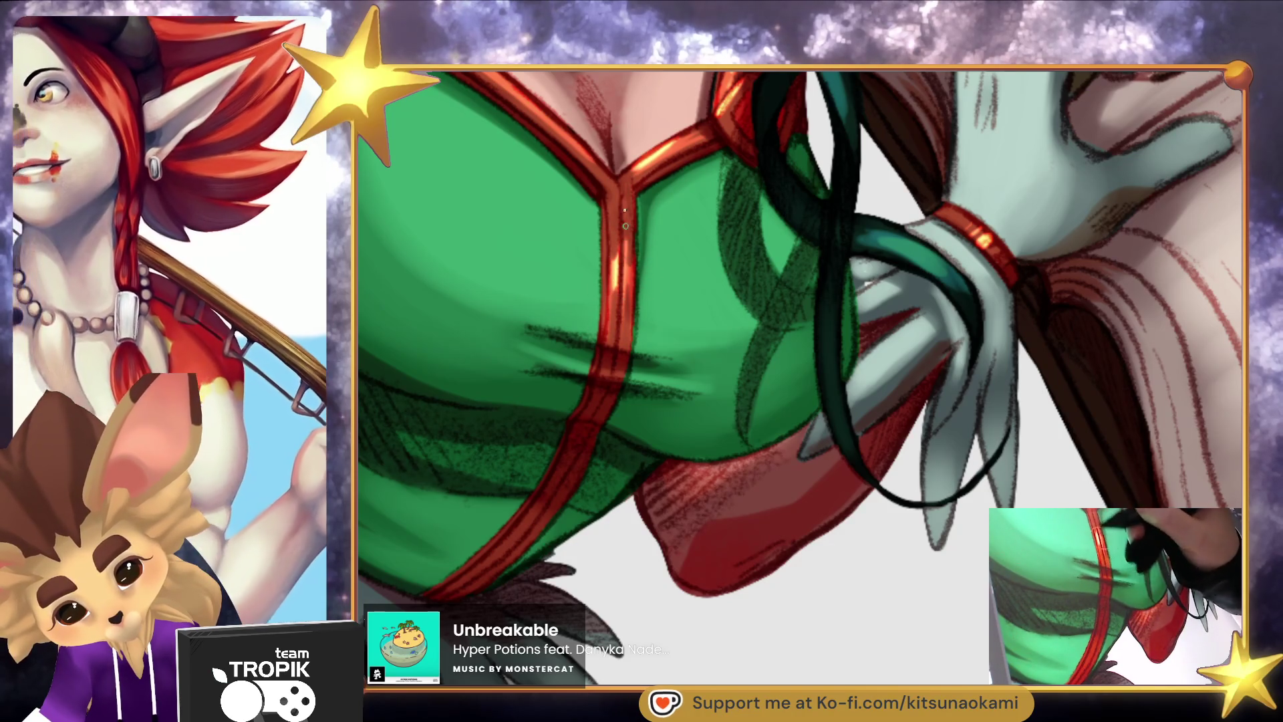
pyautogui.scroll(-10, 660, 241)
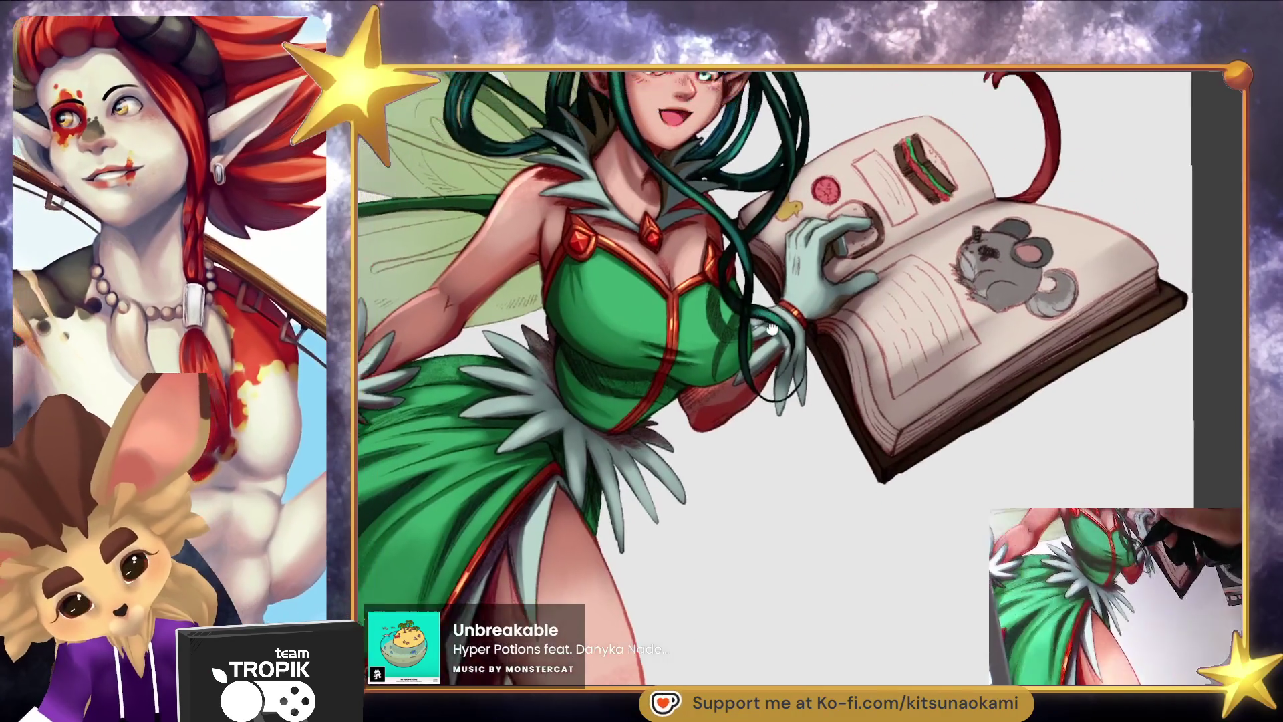
pyautogui.scroll(10, 611, 318)
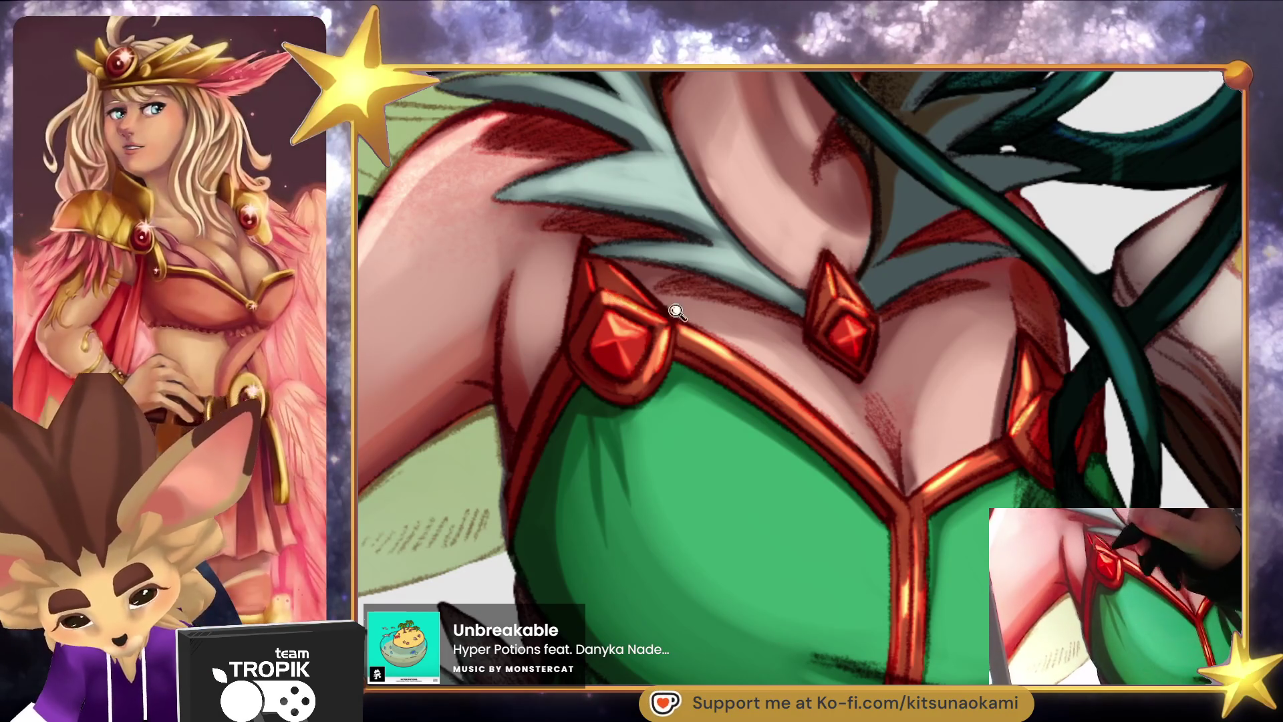
pyautogui.scroll(-10, 662, 310)
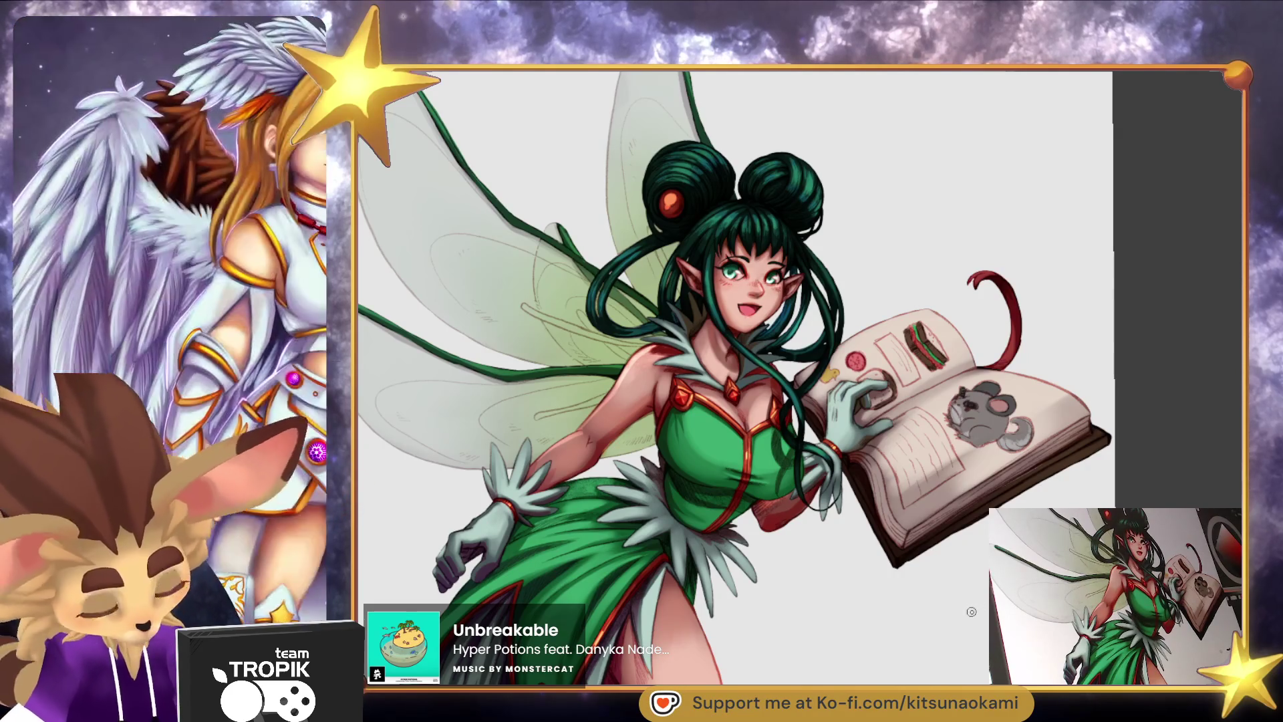
pyautogui.scroll(5, 839, 635)
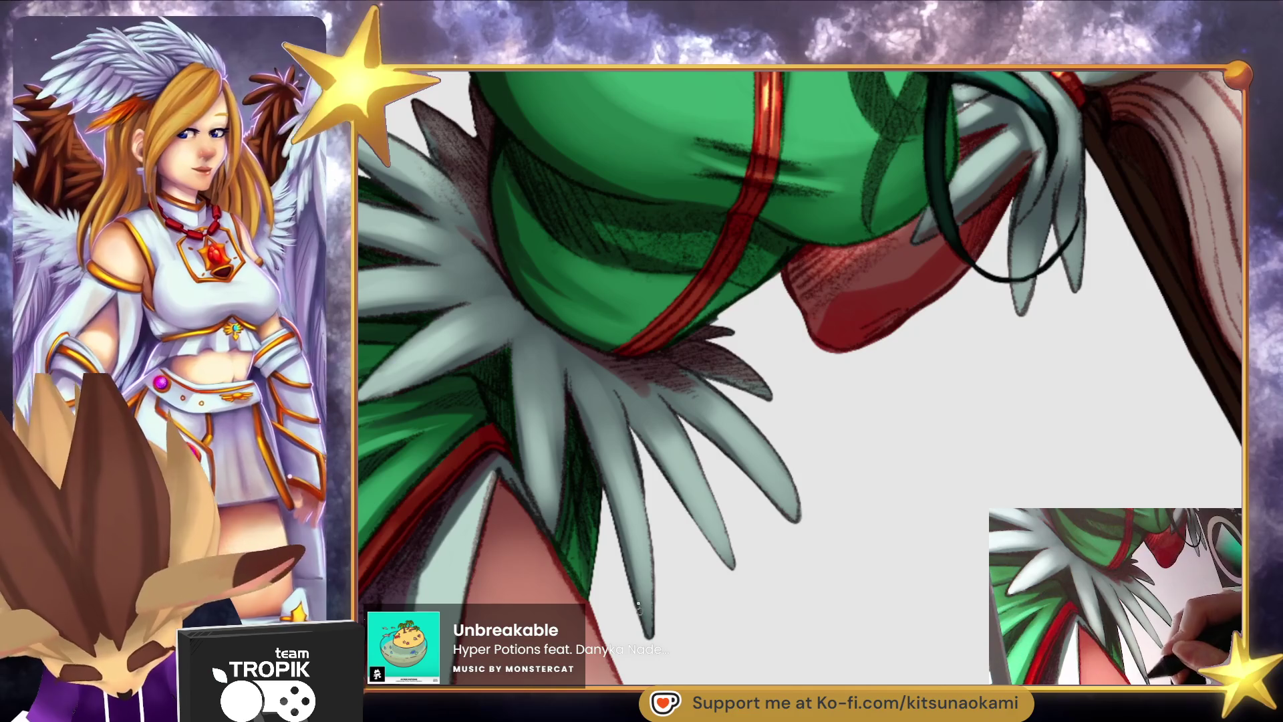
pyautogui.scroll(-5, 788, 459)
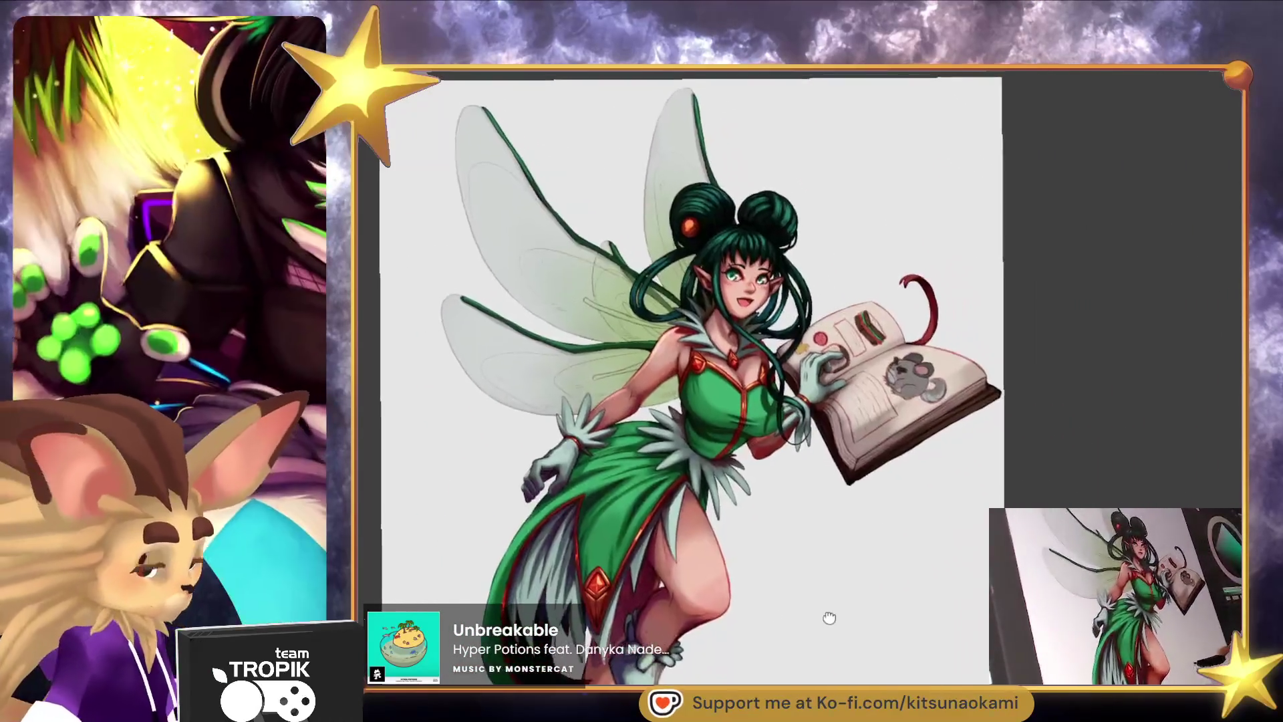
# Paint thin white highlight strokes along the lower wing's edge and a curving one down the wing.
pyautogui.moveTo(830, 618)
pyautogui.mouseDown()
pyautogui.moveTo(848, 619)
pyautogui.moveTo(853, 572)
pyautogui.moveTo(896, 564)
pyautogui.moveTo(897, 547)
pyautogui.moveTo(963, 659)
pyautogui.moveTo(908, 670)
pyautogui.moveTo(1000, 464)
pyautogui.mouseUp()
pyautogui.scroll(3, 1000, 464)
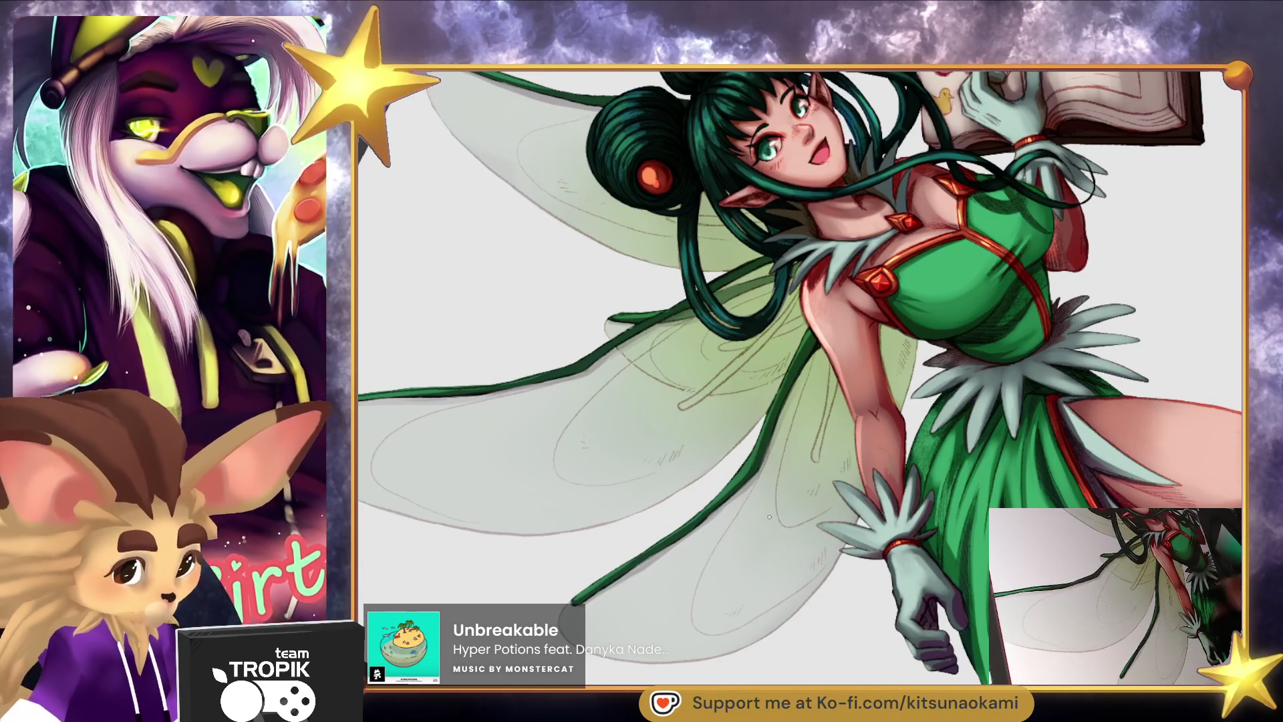
pyautogui.hotkey('ctrl', '0')
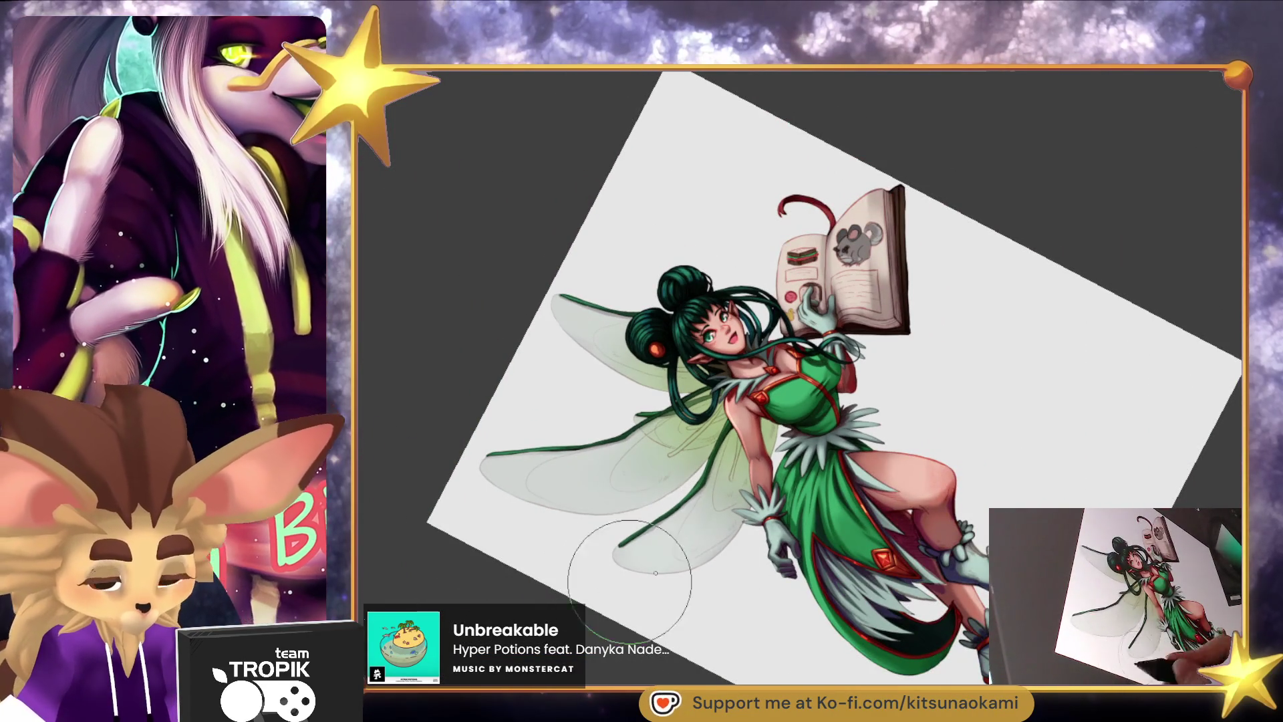
pyautogui.scroll(3, 622, 564)
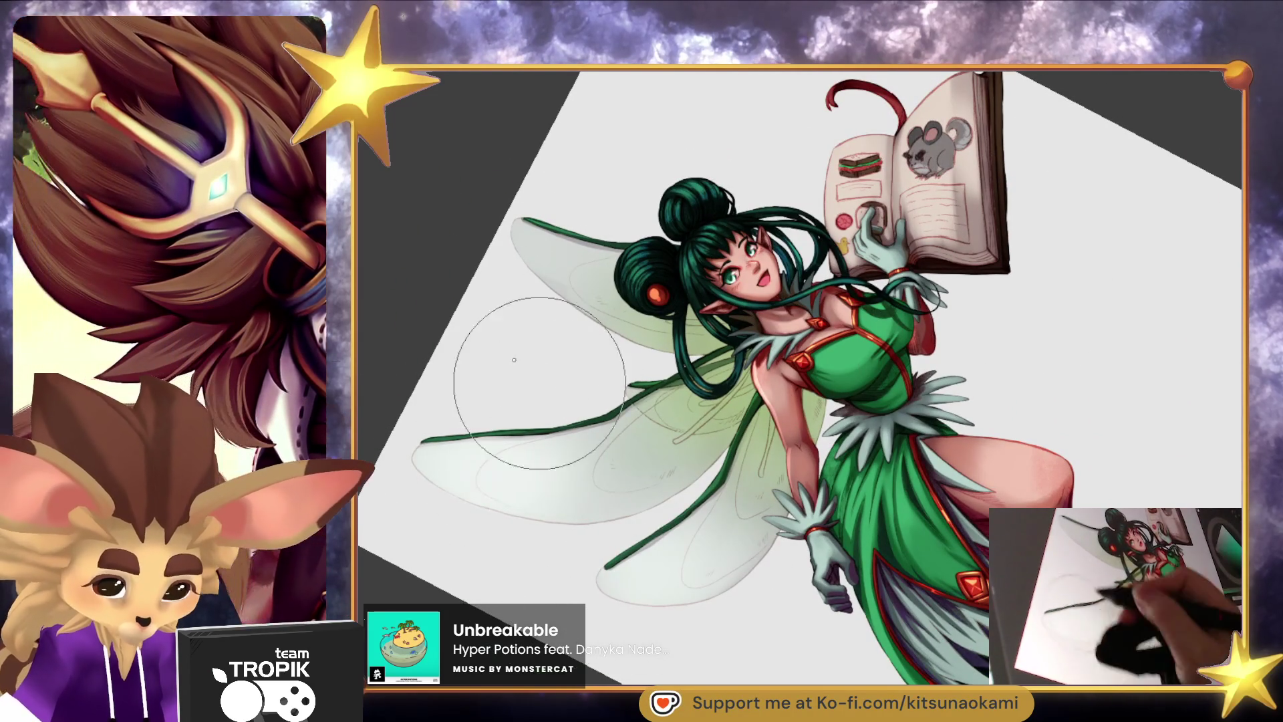
pyautogui.click(745, 593)
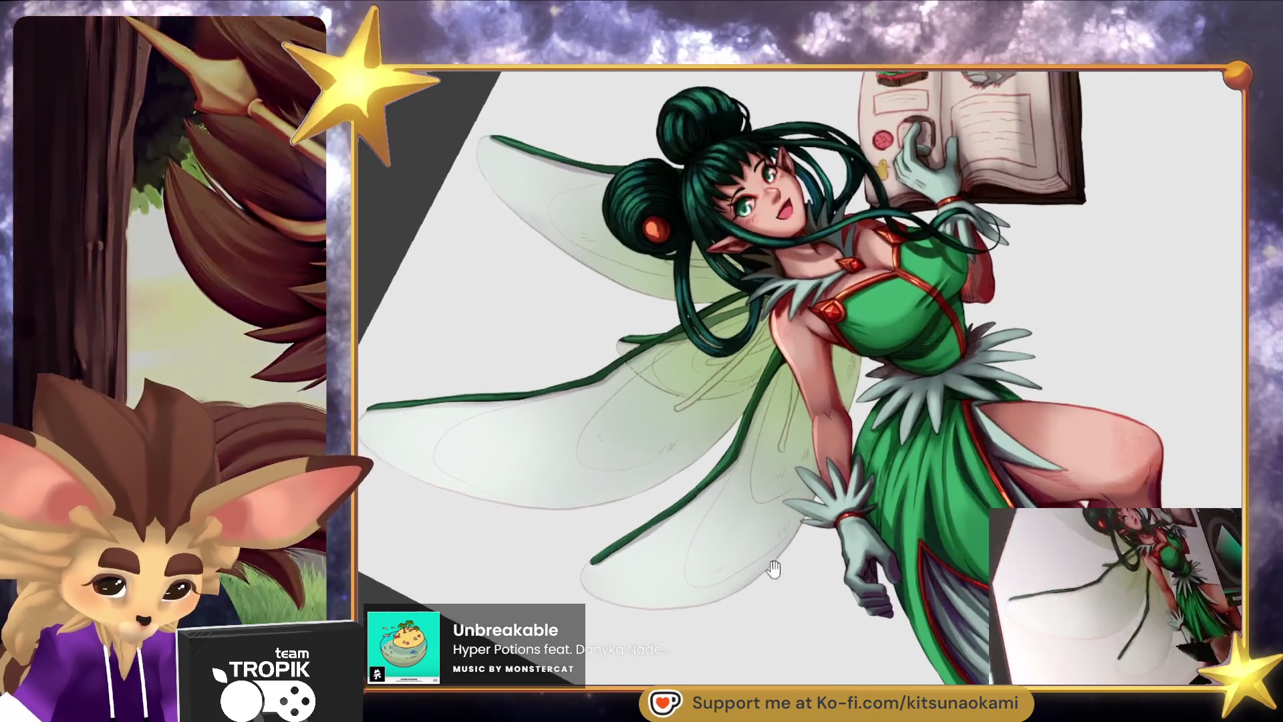
pyautogui.click(725, 502)
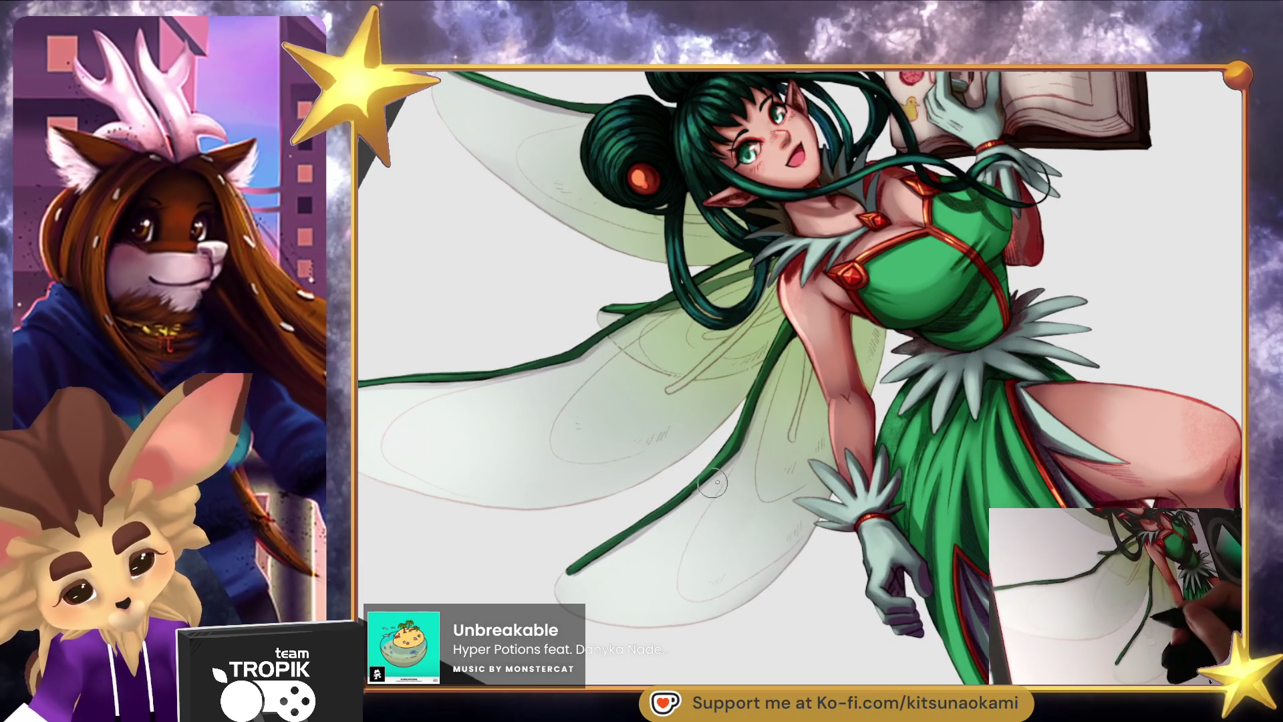
pyautogui.moveTo(792, 351); pyautogui.dragTo(770, 405)
pyautogui.moveTo(755, 476); pyautogui.dragTo(787, 498)
pyautogui.moveTo(836, 417); pyautogui.dragTo(896, 455)
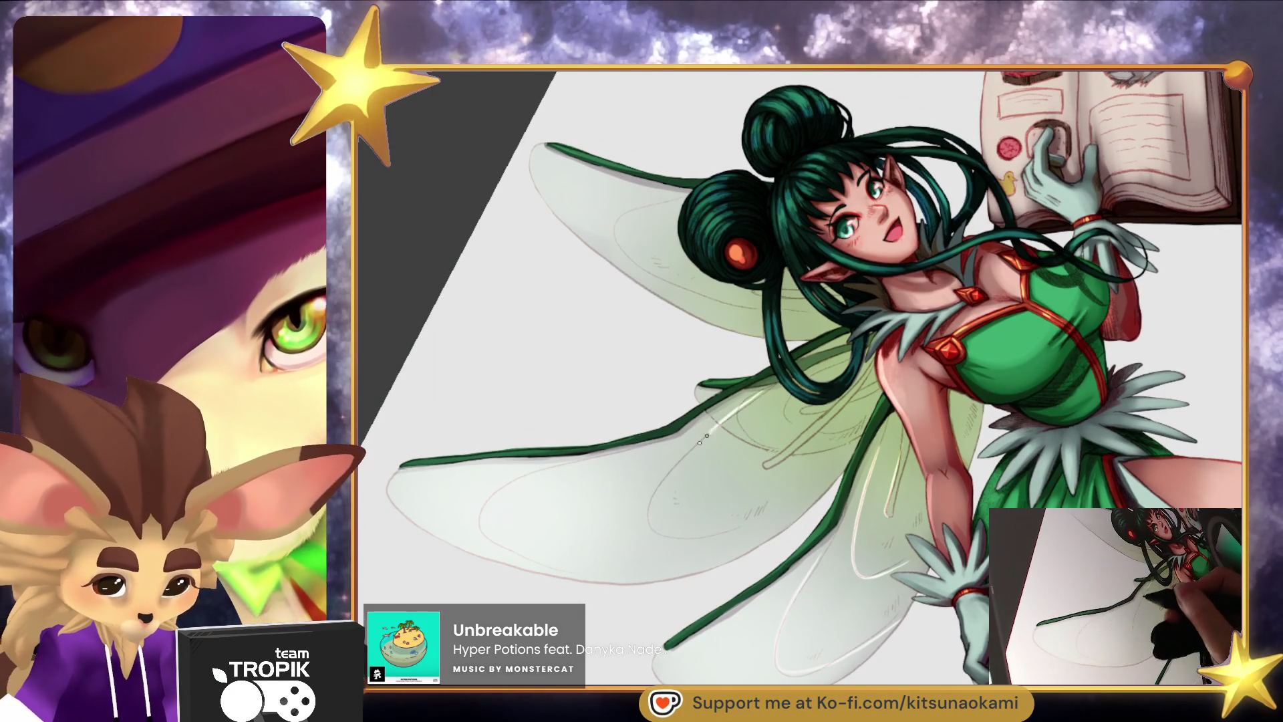
pyautogui.moveTo(759, 394); pyautogui.dragTo(652, 508)
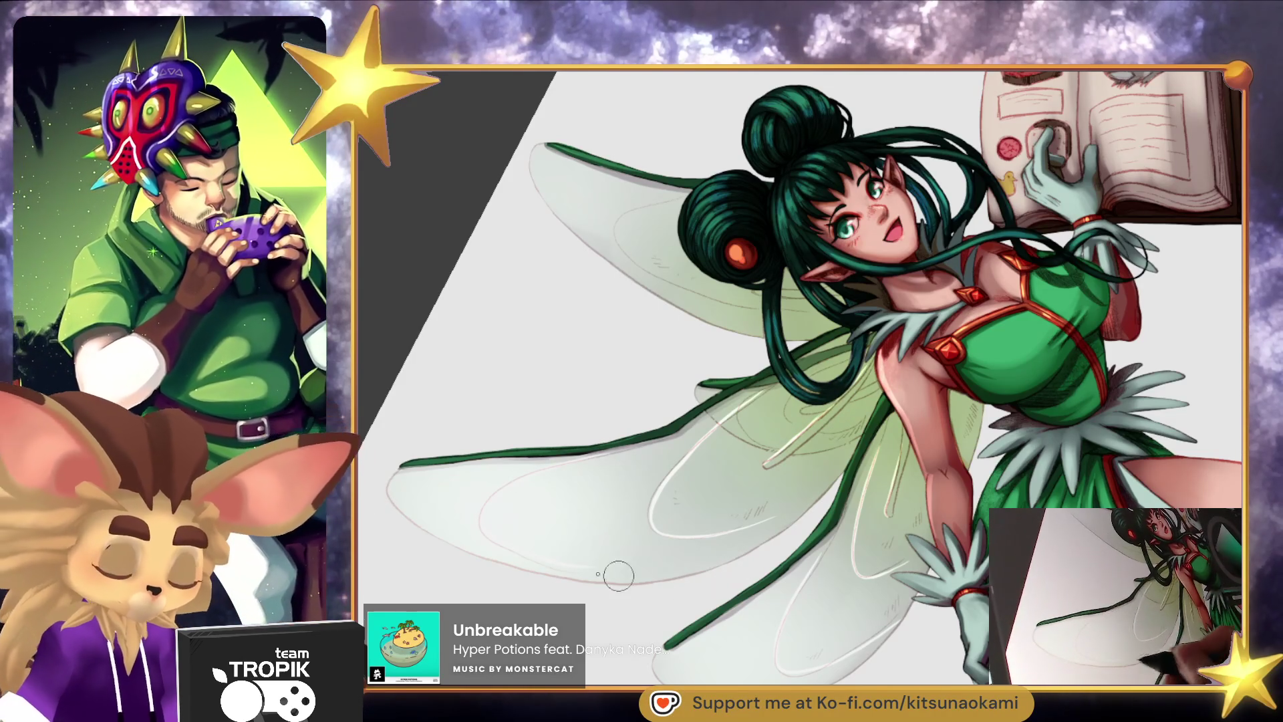
# Ink over the green wing outline and undo the stray white lines near the hair bun.
pyautogui.moveTo(891, 607)
pyautogui.mouseDown()
pyautogui.moveTo(662, 334)
pyautogui.moveTo(645, 266)
pyautogui.mouseUp()
pyautogui.moveTo(650, 373); pyautogui.dragTo(669, 463)
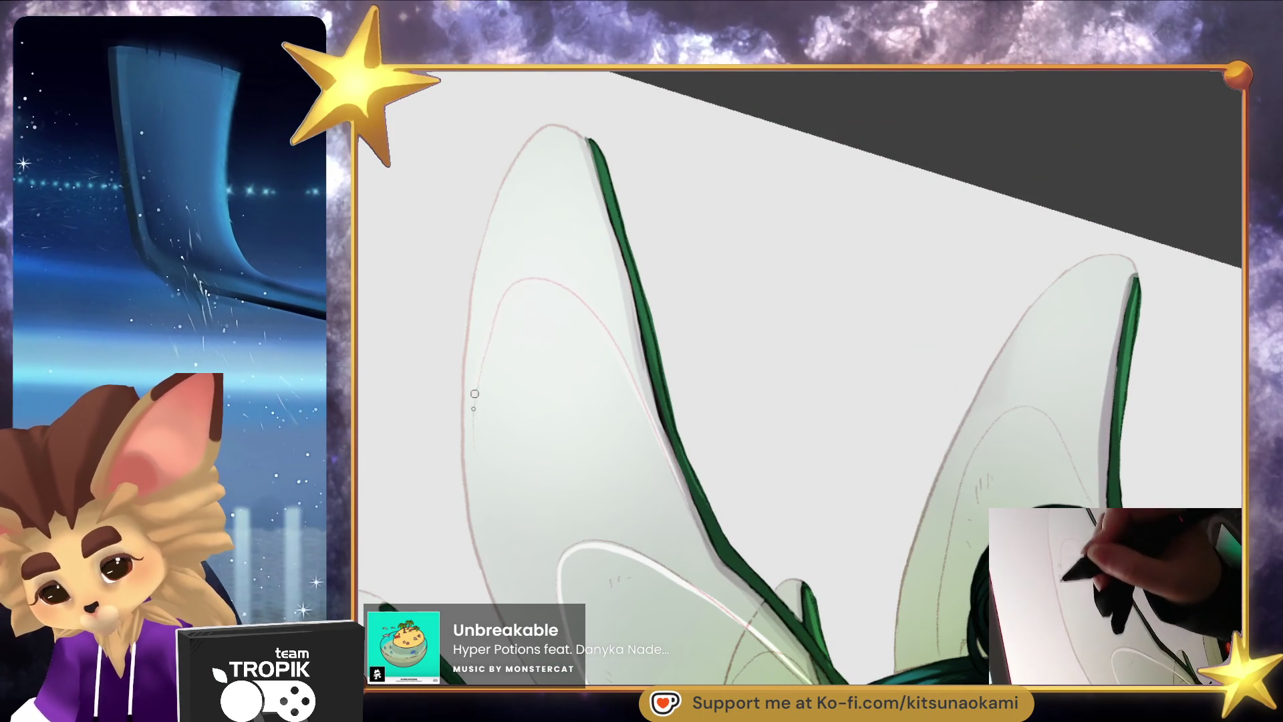
pyautogui.moveTo(628, 656)
pyautogui.mouseDown()
pyautogui.moveTo(722, 281)
pyautogui.moveTo(602, 321)
pyautogui.mouseUp()
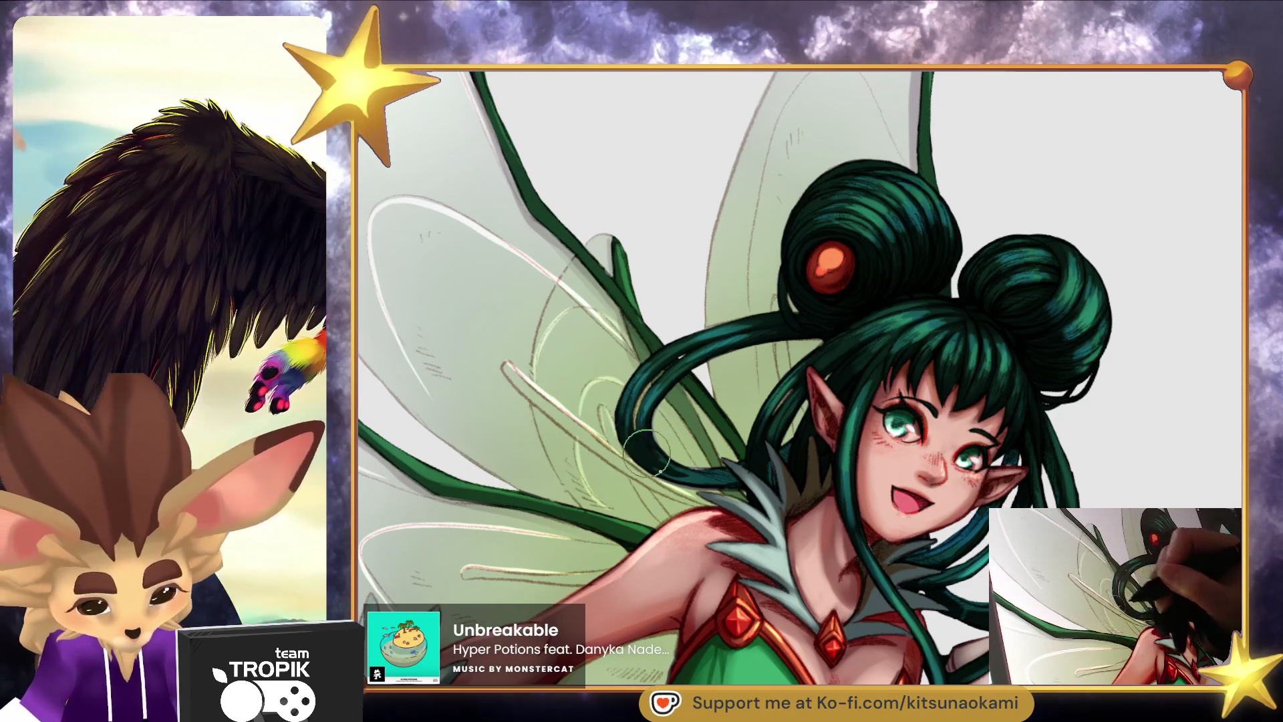
pyautogui.moveTo(670, 521)
pyautogui.mouseDown()
pyautogui.moveTo(630, 412)
pyautogui.moveTo(657, 415)
pyautogui.moveTo(643, 522)
pyautogui.mouseUp()
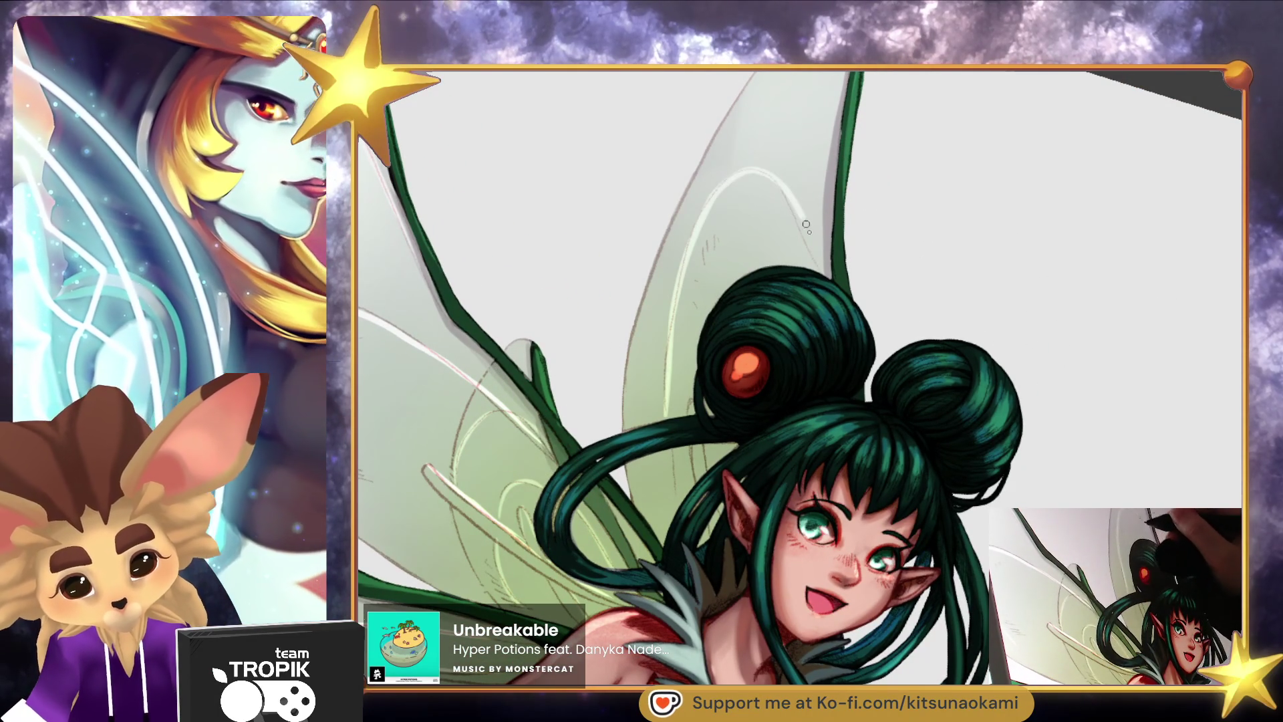
pyautogui.hotkey('ctrl', 'z')
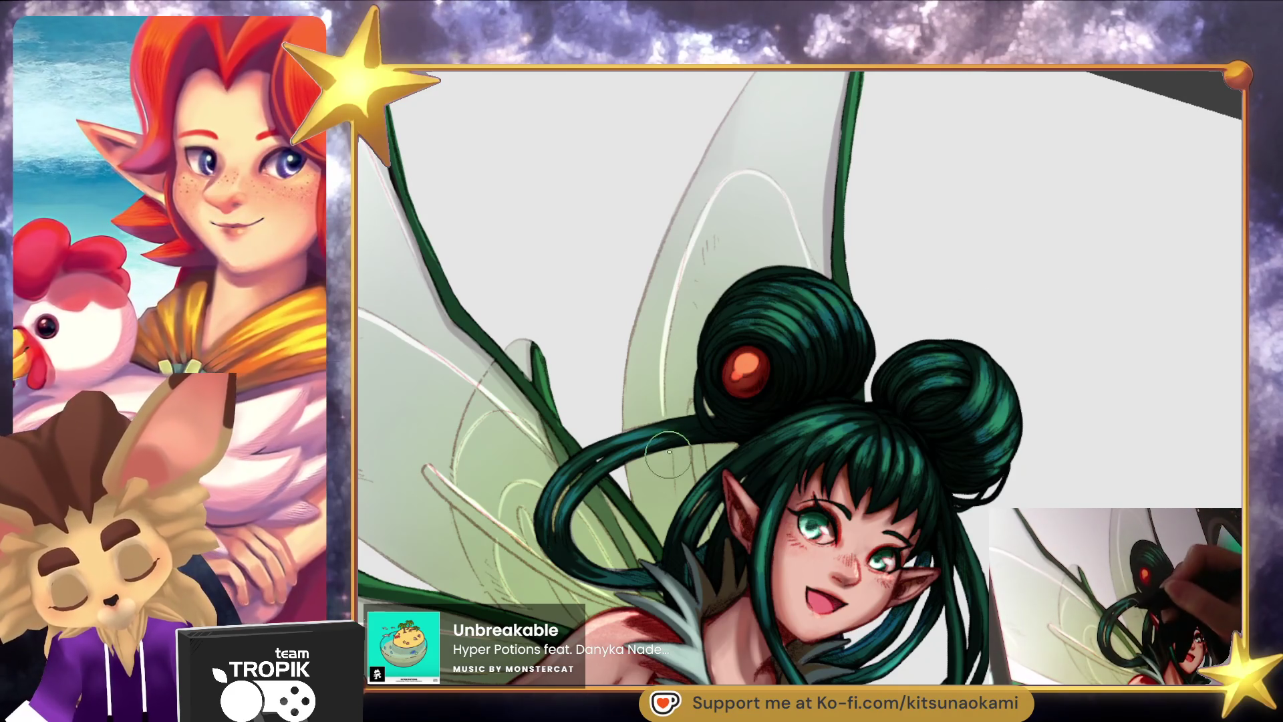
pyautogui.scroll(-8, 690, 408)
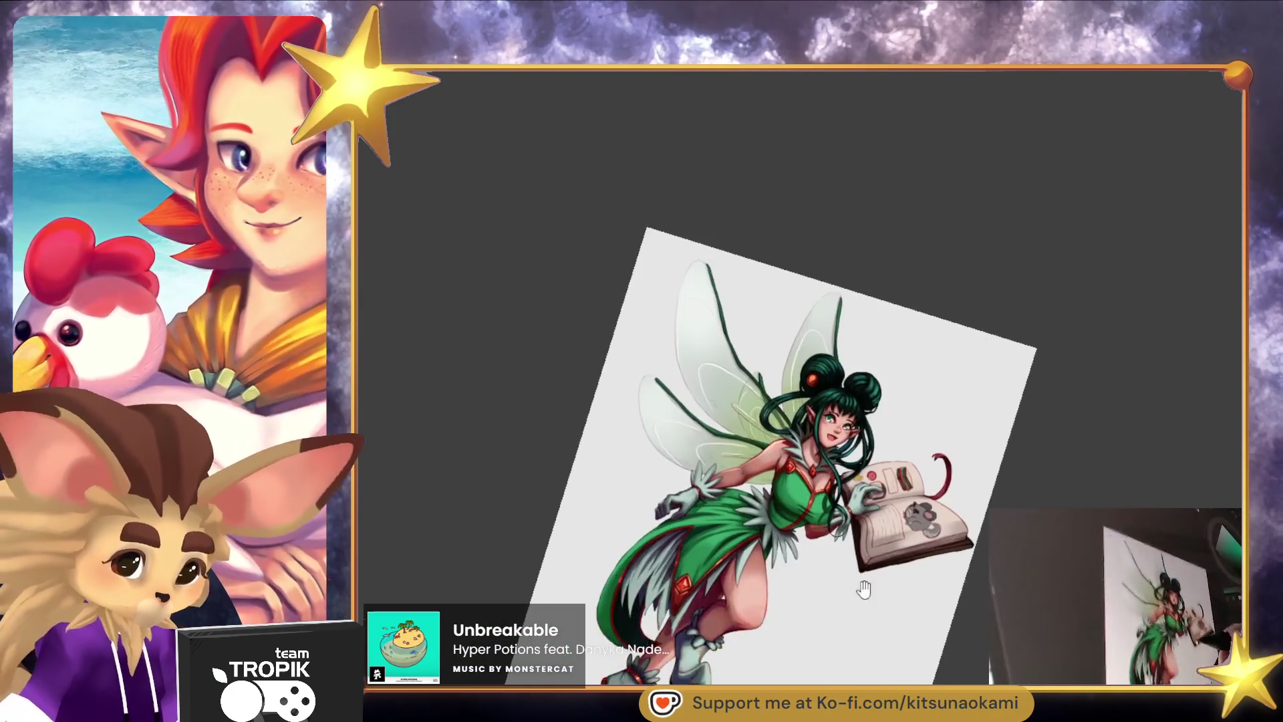
# Brush a light highlight stroke down the upper wing's left edge, then review the whole fairy.
pyautogui.scroll(10, 869, 570)
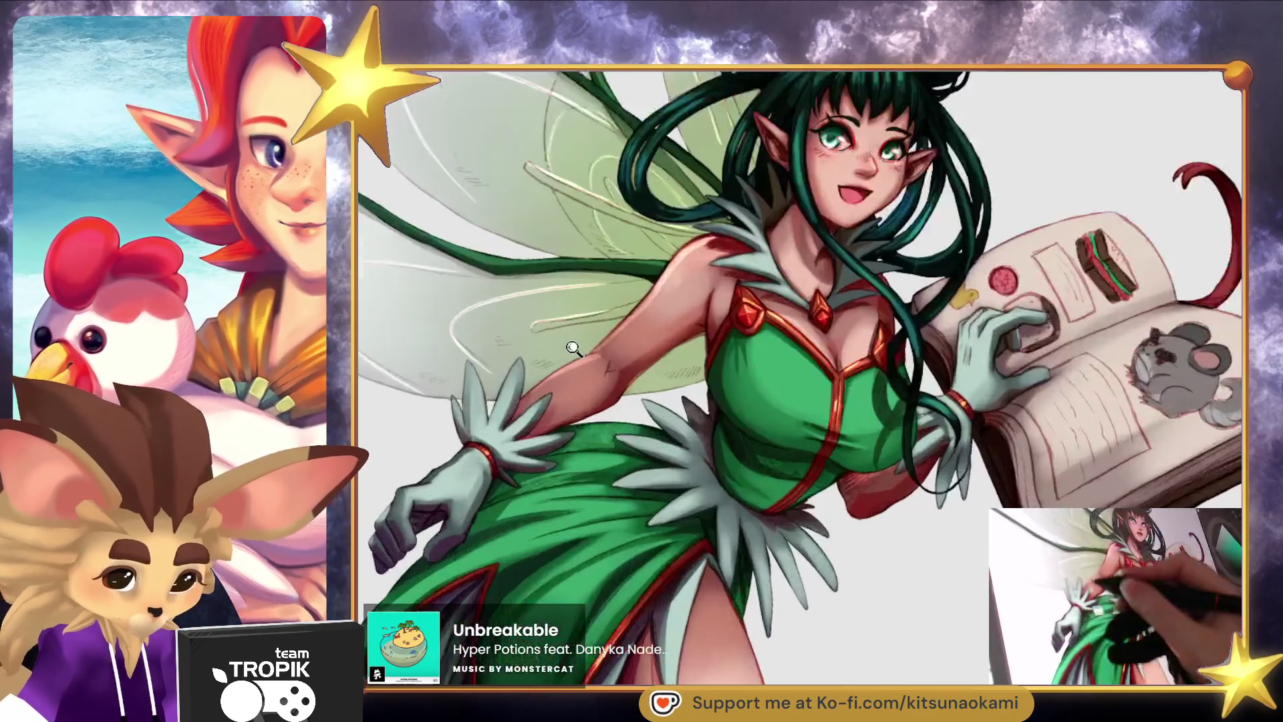
pyautogui.scroll(-5, 869, 570)
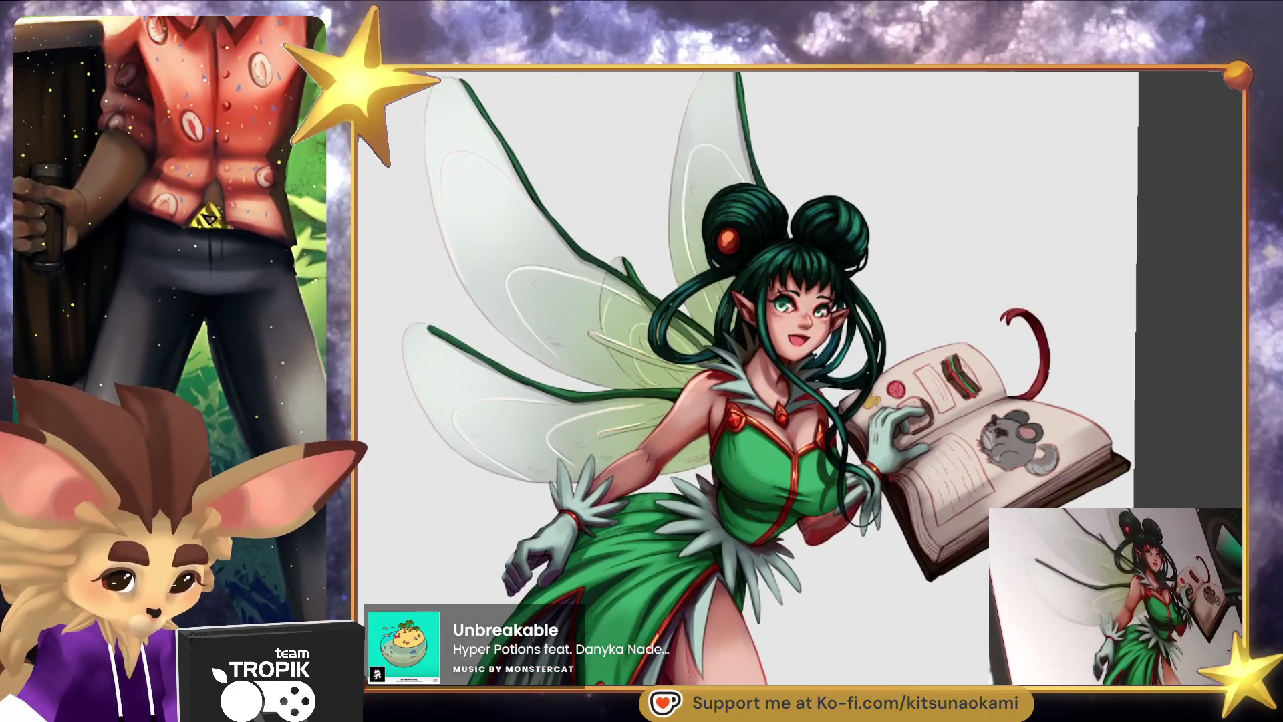
pyautogui.moveTo(934, 519); pyautogui.dragTo(907, 600)
pyautogui.scroll(2, 729, 147)
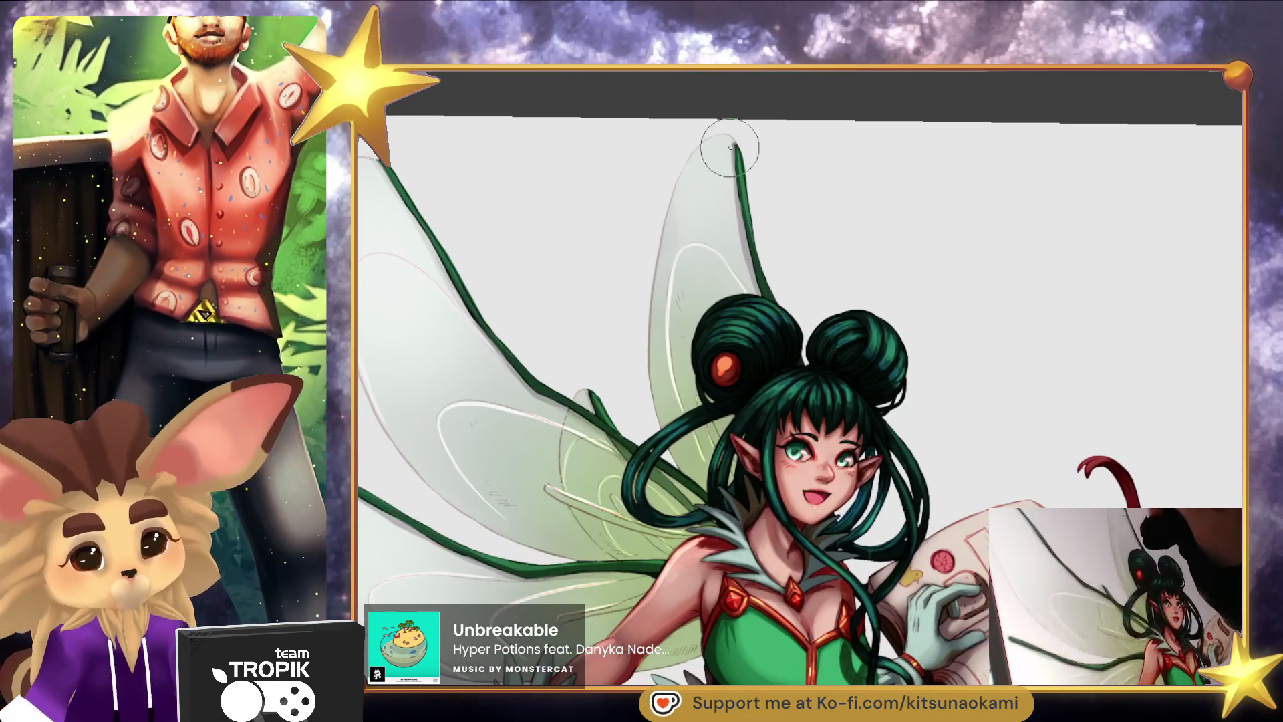
pyautogui.moveTo(693, 161)
pyautogui.mouseDown()
pyautogui.moveTo(655, 374)
pyautogui.moveTo(659, 425)
pyautogui.mouseUp()
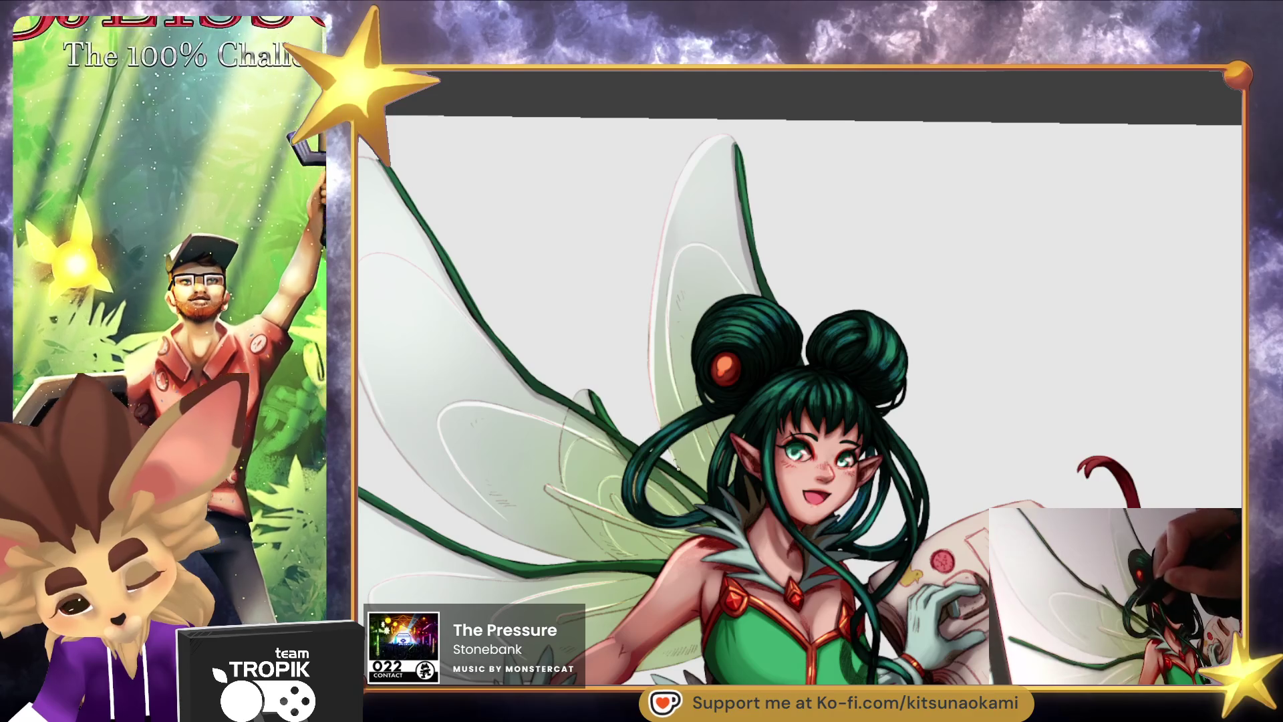
pyautogui.hscroll(-3, 676, 462)
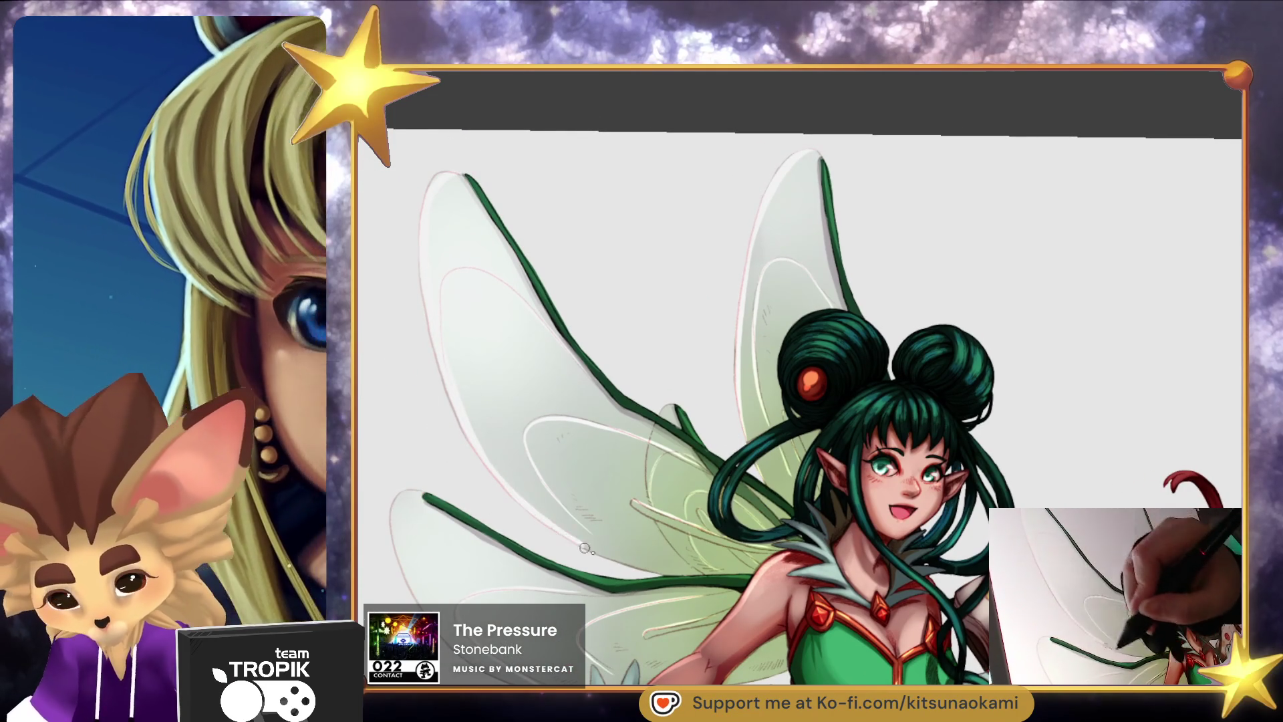
pyautogui.scroll(-3, 663, 575)
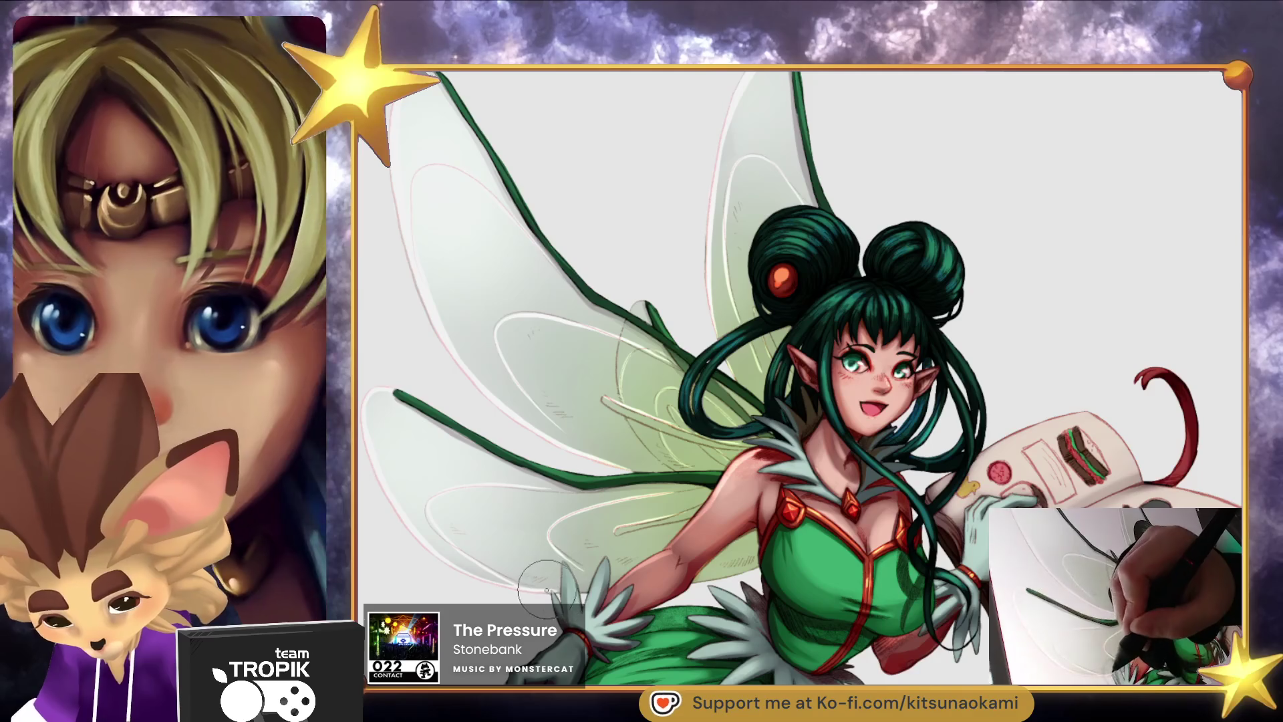
pyautogui.scroll(3, 582, 586)
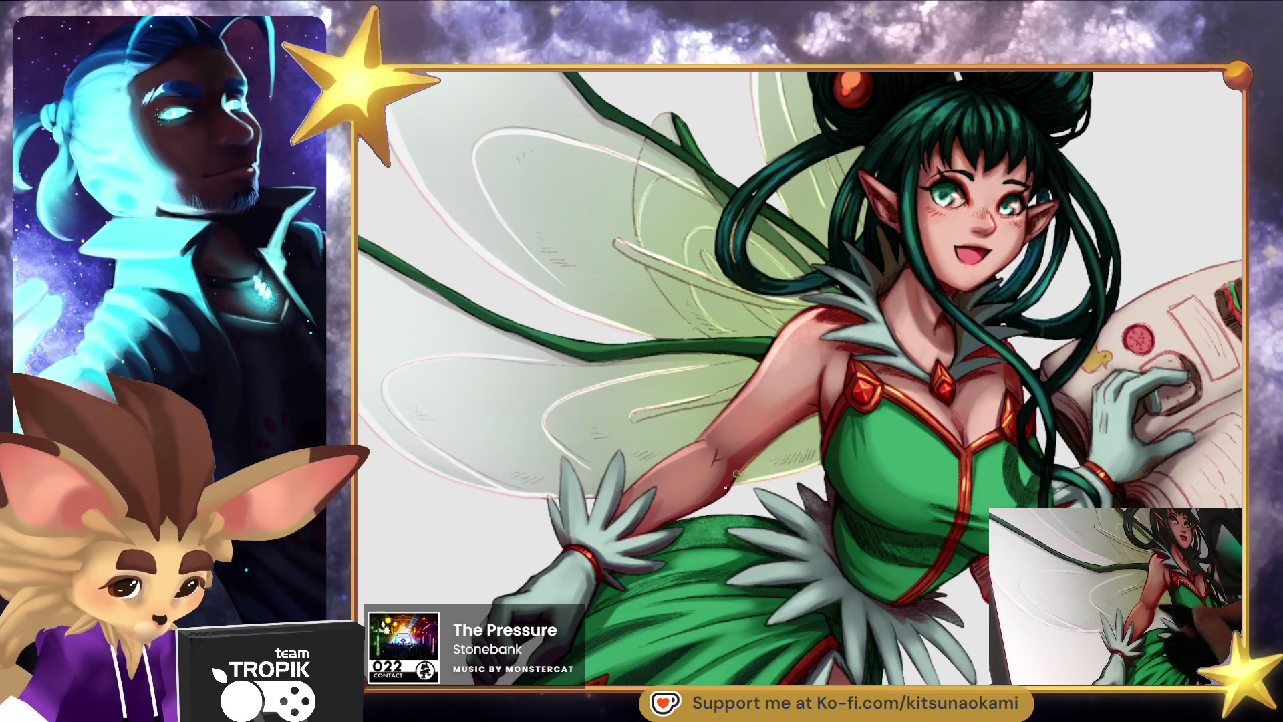
pyautogui.scroll(-4, 728, 491)
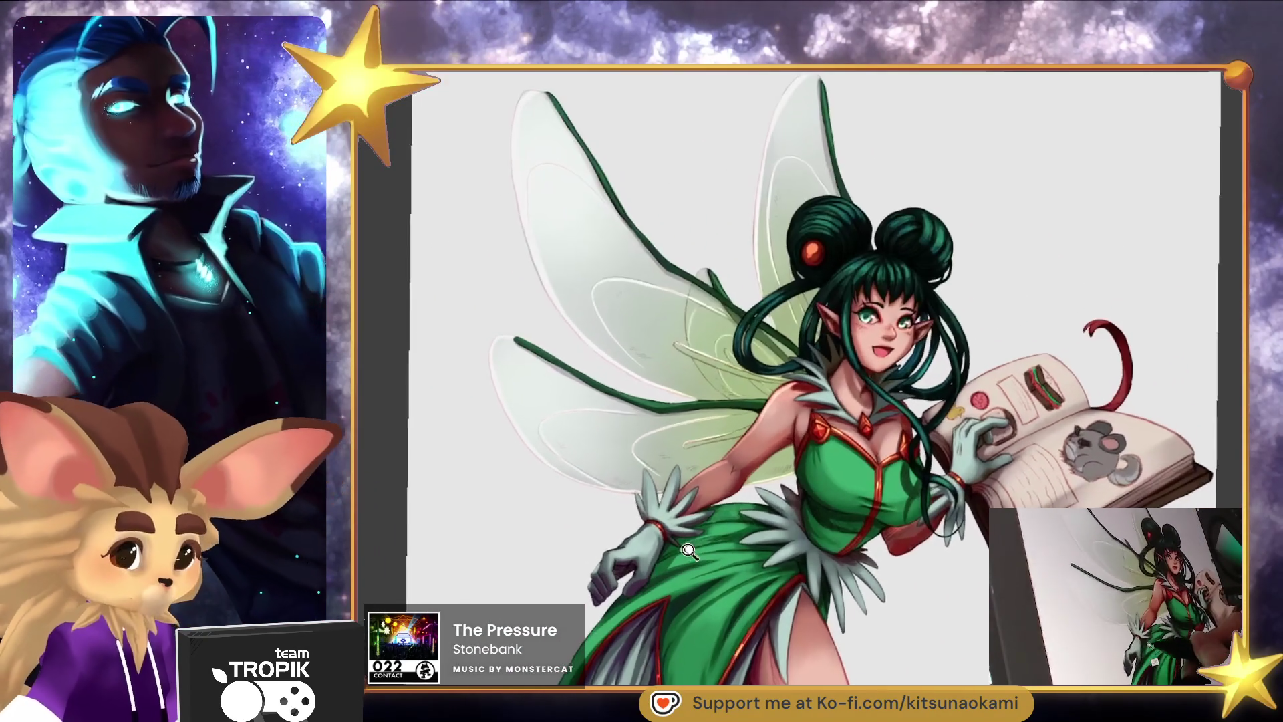
pyautogui.moveTo(788, 566); pyautogui.dragTo(728, 510)
pyautogui.moveTo(710, 592); pyautogui.dragTo(748, 548)
pyautogui.scroll(5, 669, 300)
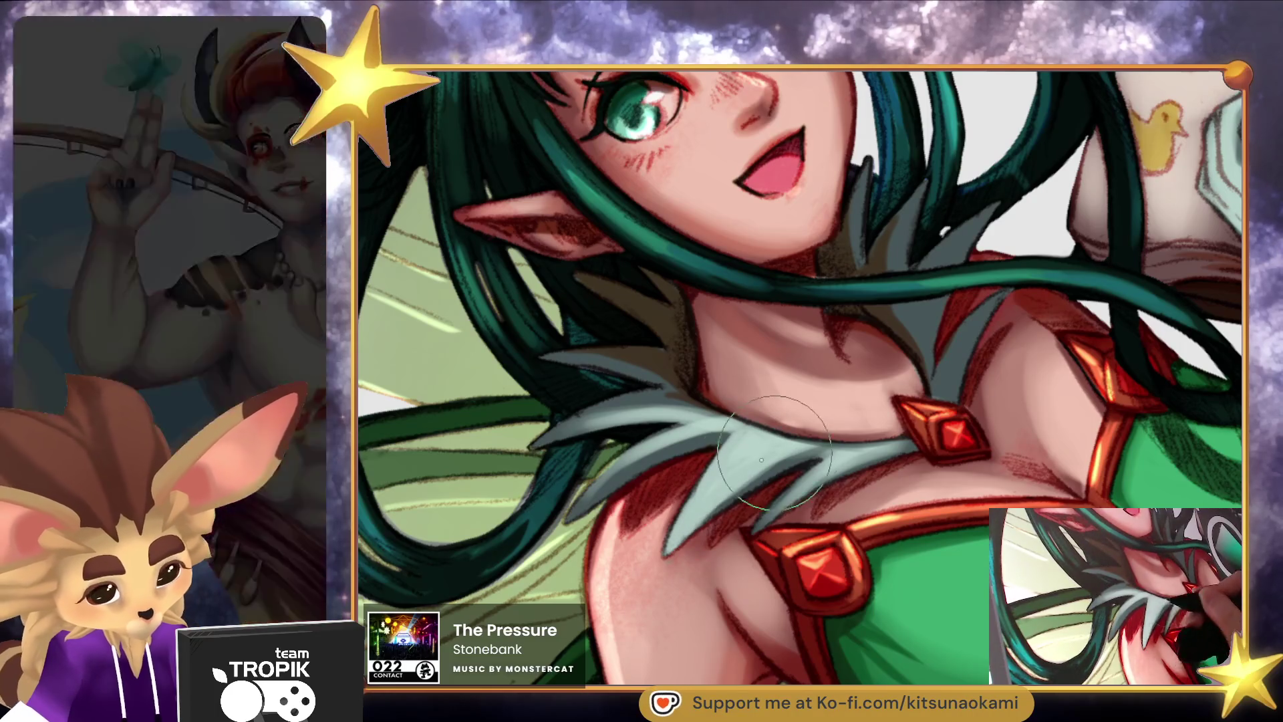
# Darken the shading on the light-blue collar spikes.
pyautogui.moveTo(698, 506); pyautogui.dragTo(795, 459)
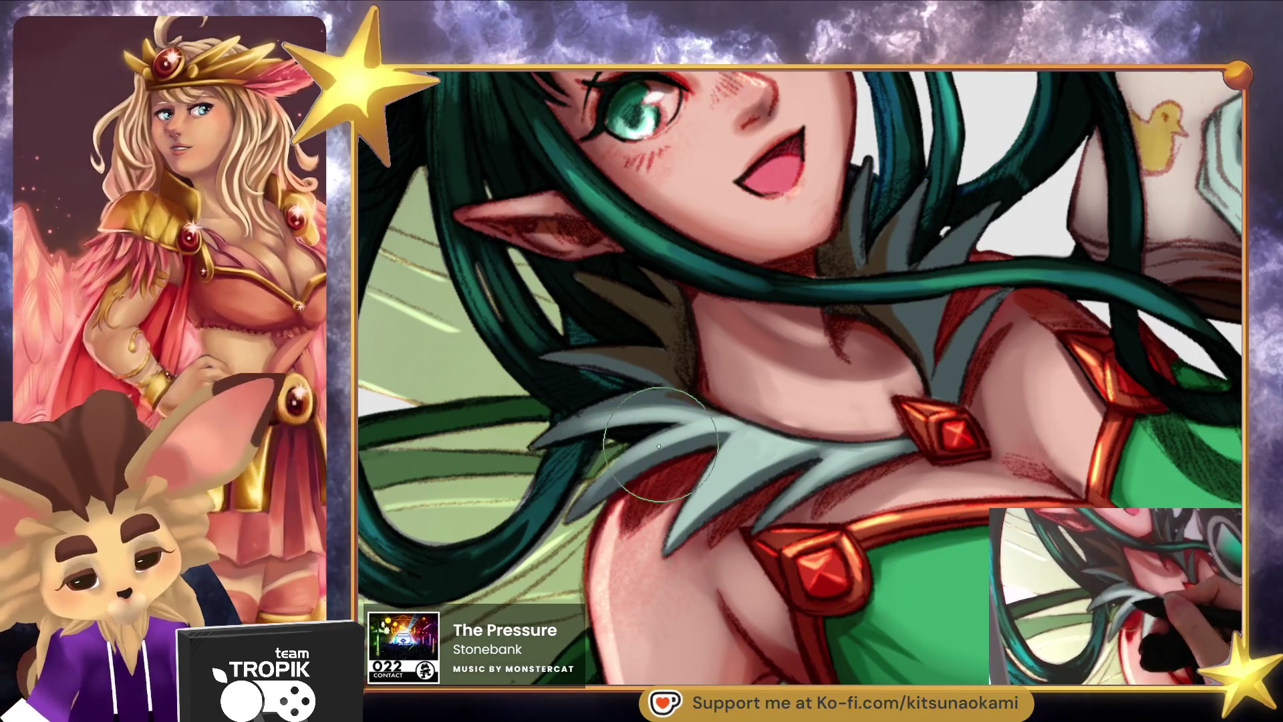
pyautogui.moveTo(665, 441)
pyautogui.mouseDown()
pyautogui.moveTo(762, 476)
pyautogui.moveTo(735, 494)
pyautogui.moveTo(735, 468)
pyautogui.mouseUp()
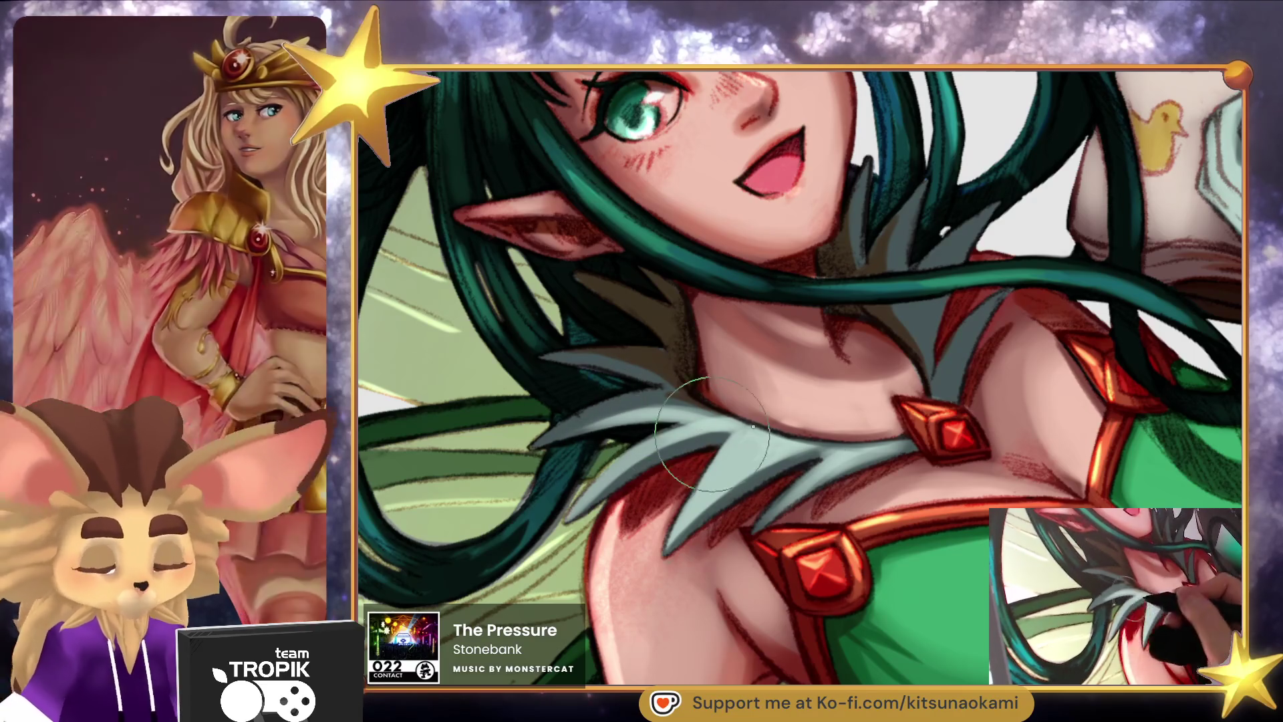
pyautogui.moveTo(942, 458); pyautogui.dragTo(775, 441)
pyautogui.scroll(-5, 775, 439)
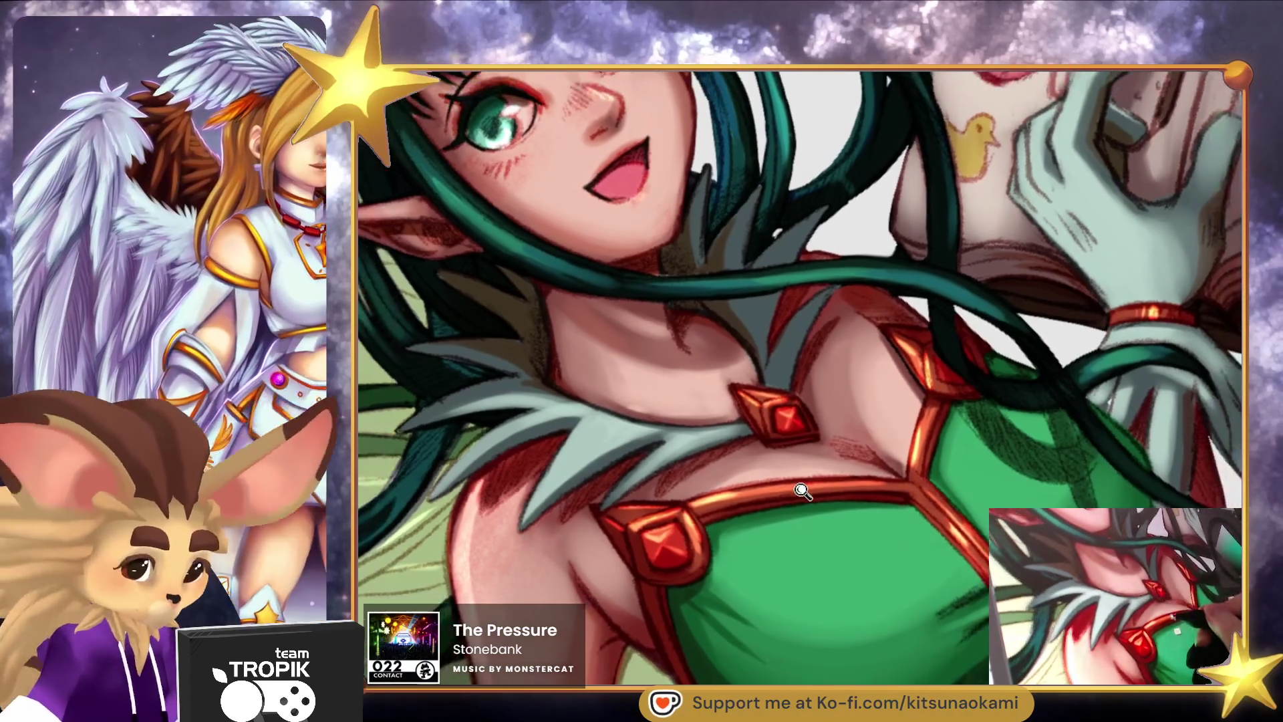
pyautogui.scroll(5, 929, 463)
pyautogui.moveTo(755, 496); pyautogui.dragTo(615, 703)
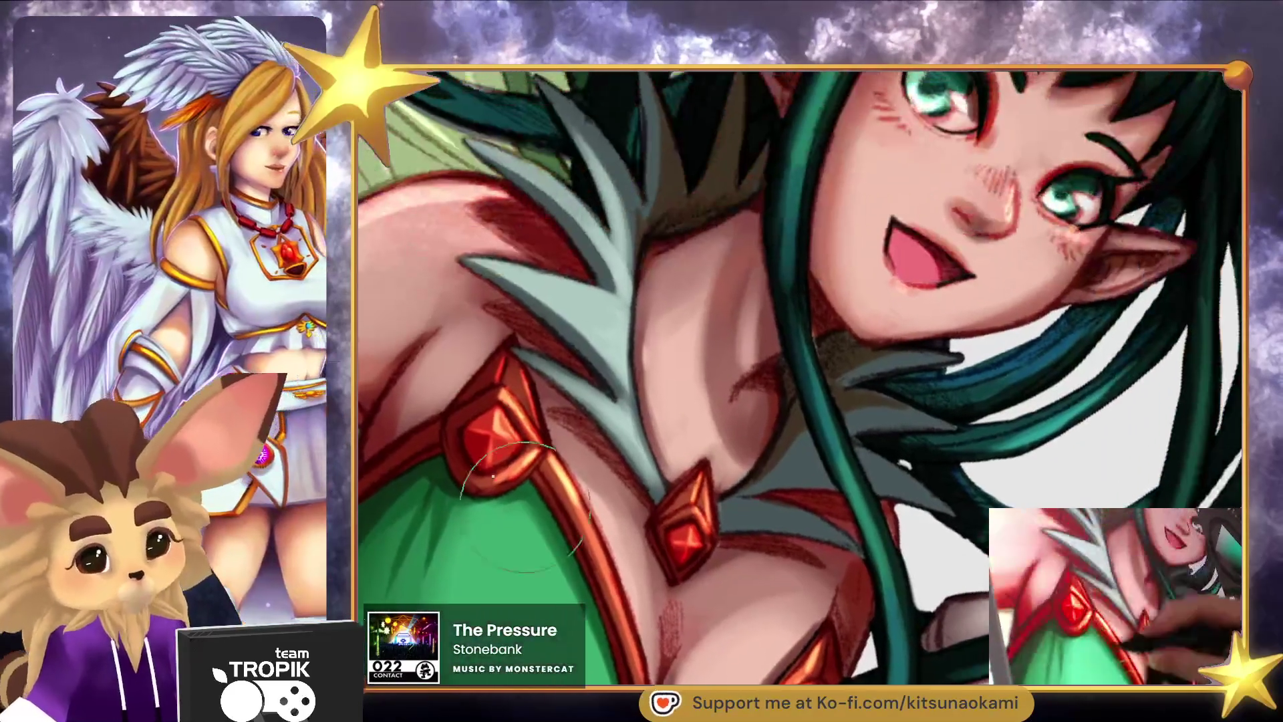
# Sample chest skin tones and repaint softer, lighter shading down the neck and chest.
pyautogui.keyDown('alt'); pyautogui.click(665, 359); pyautogui.keyUp('alt')
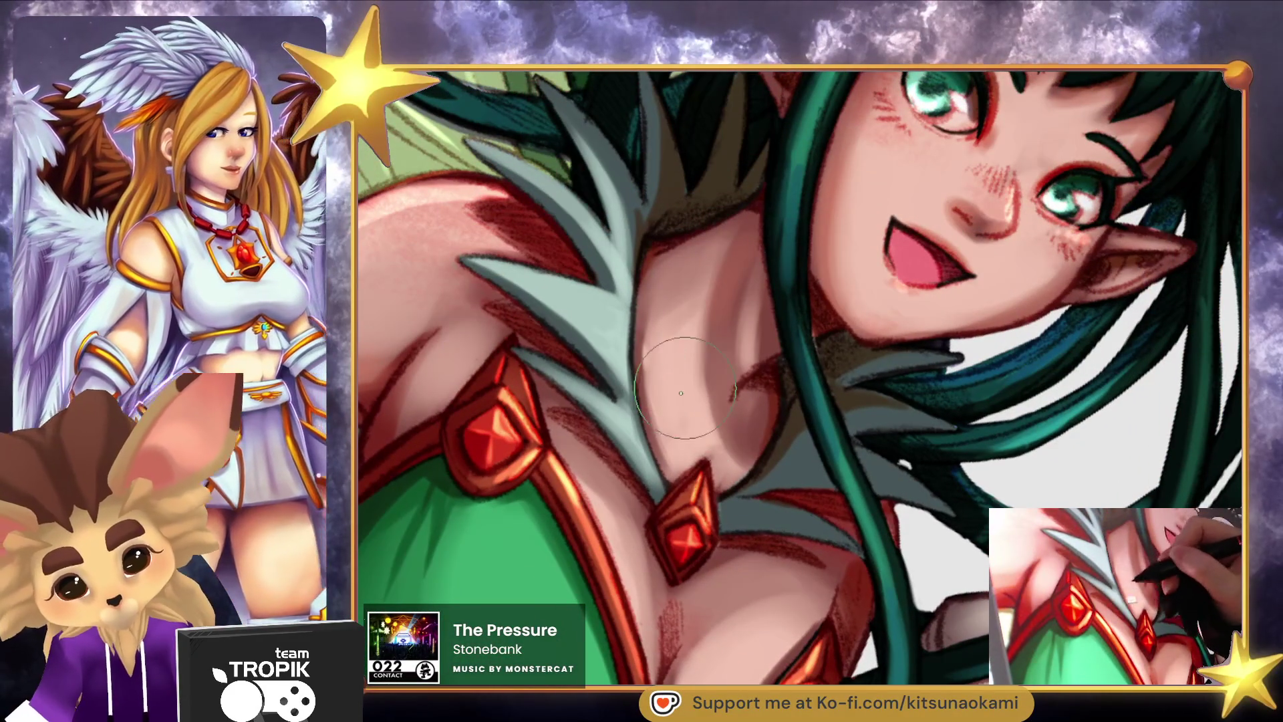
pyautogui.moveTo(657, 387)
pyautogui.mouseDown()
pyautogui.moveTo(642, 334)
pyautogui.moveTo(675, 428)
pyautogui.moveTo(641, 434)
pyautogui.mouseUp()
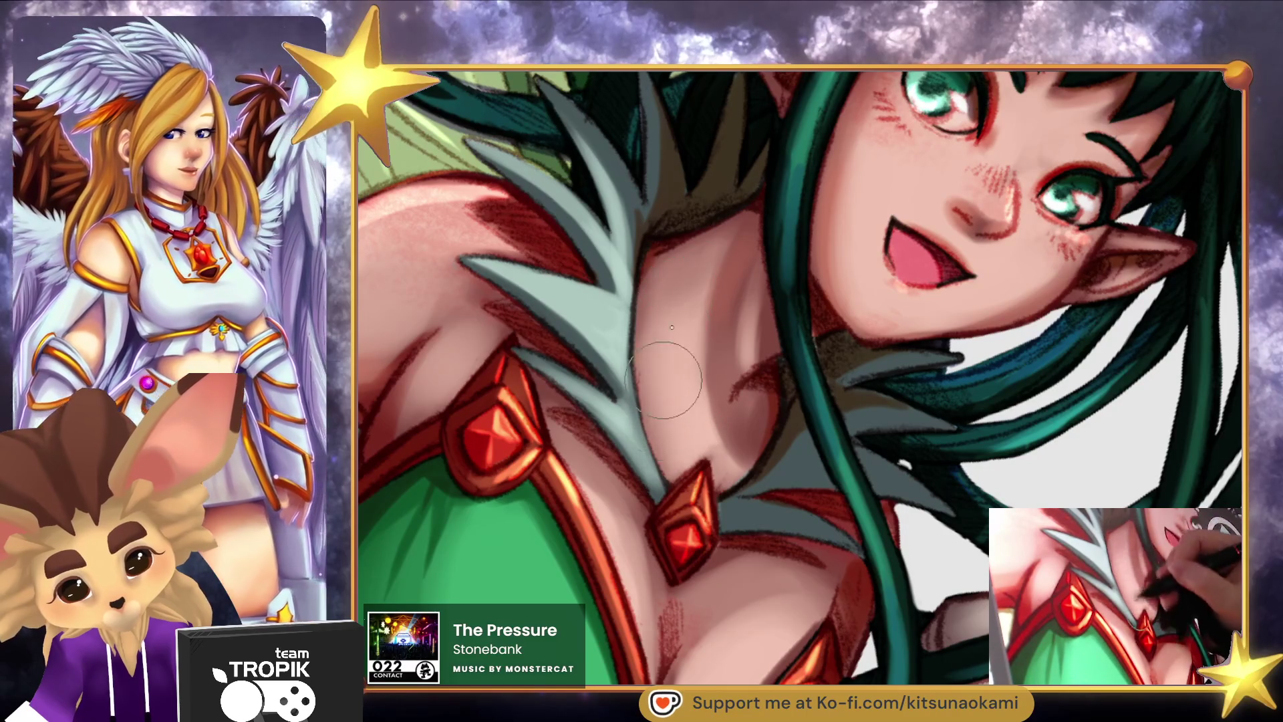
pyautogui.keyDown('alt'); pyautogui.click(684, 255); pyautogui.keyUp('alt')
pyautogui.keyDown('alt'); pyautogui.click(690, 348); pyautogui.keyUp('alt')
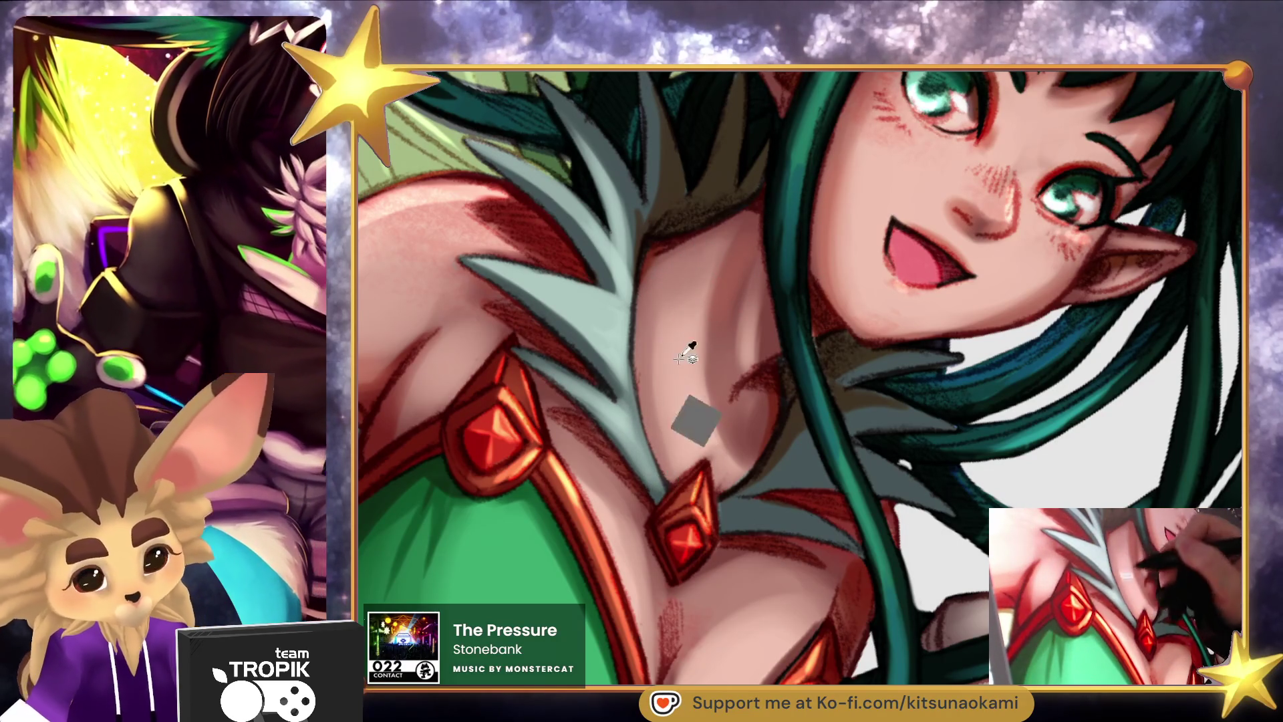
pyautogui.moveTo(684, 341); pyautogui.dragTo(676, 480)
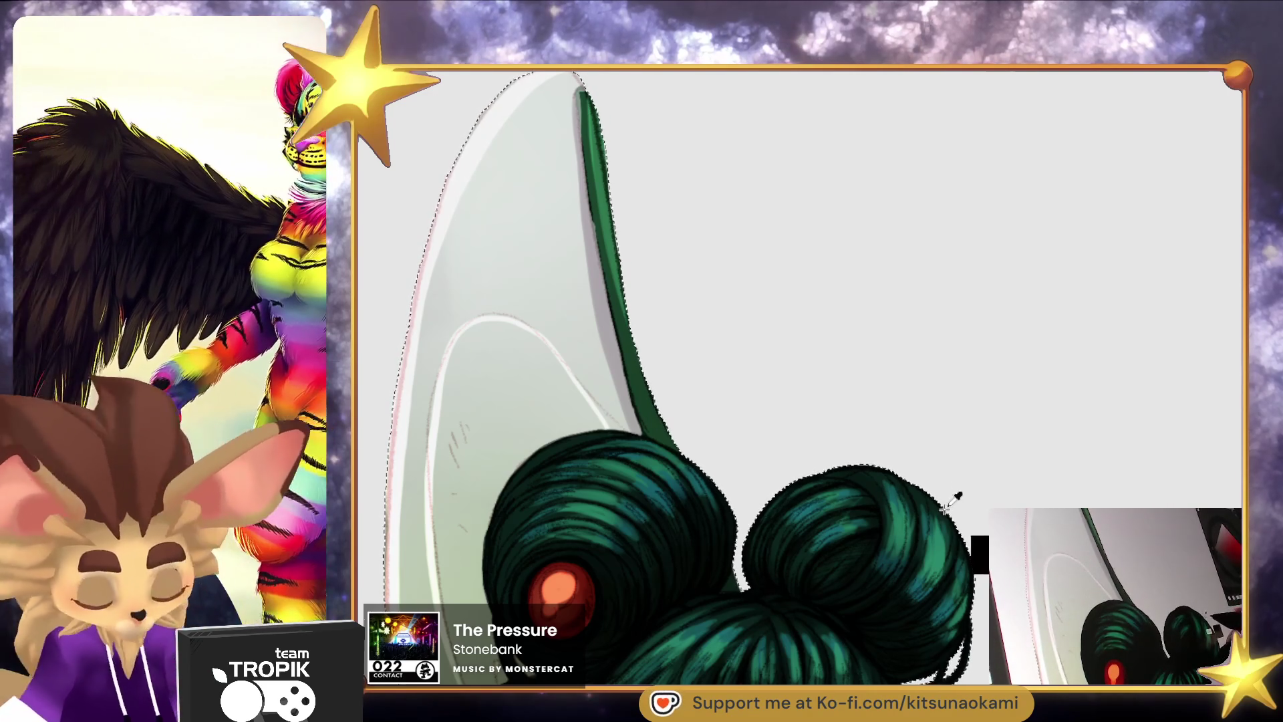
# Select the fairy's layer contents and stroke the selection with a thick black line.
pyautogui.hotkey('ctrl', 'd')
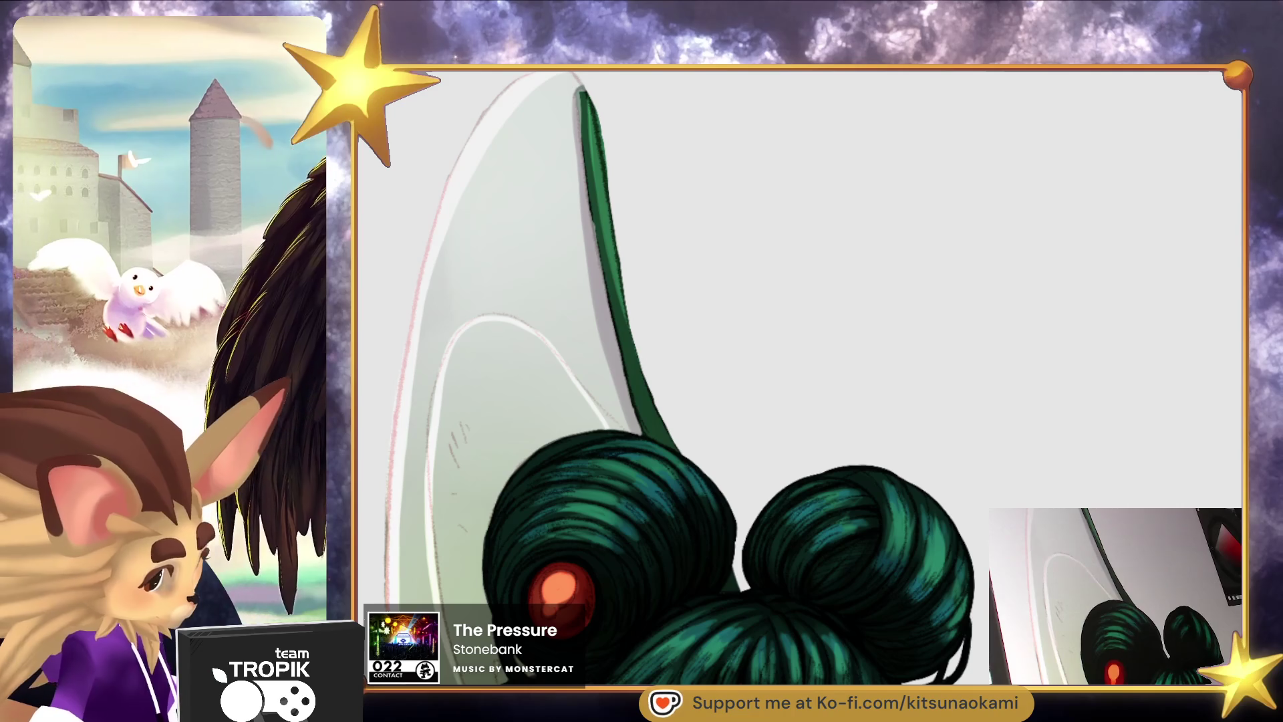
pyautogui.click(768, 381)
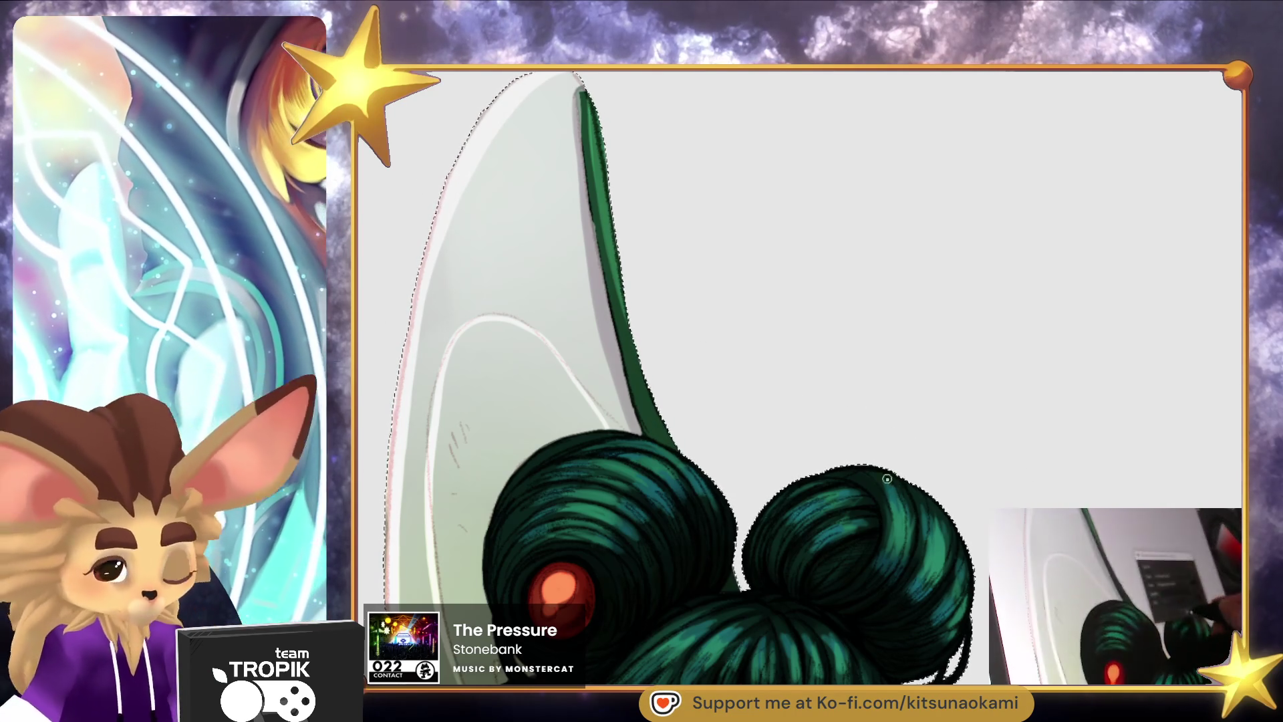
pyautogui.hotkey('ctrl', 'shift', 'b')
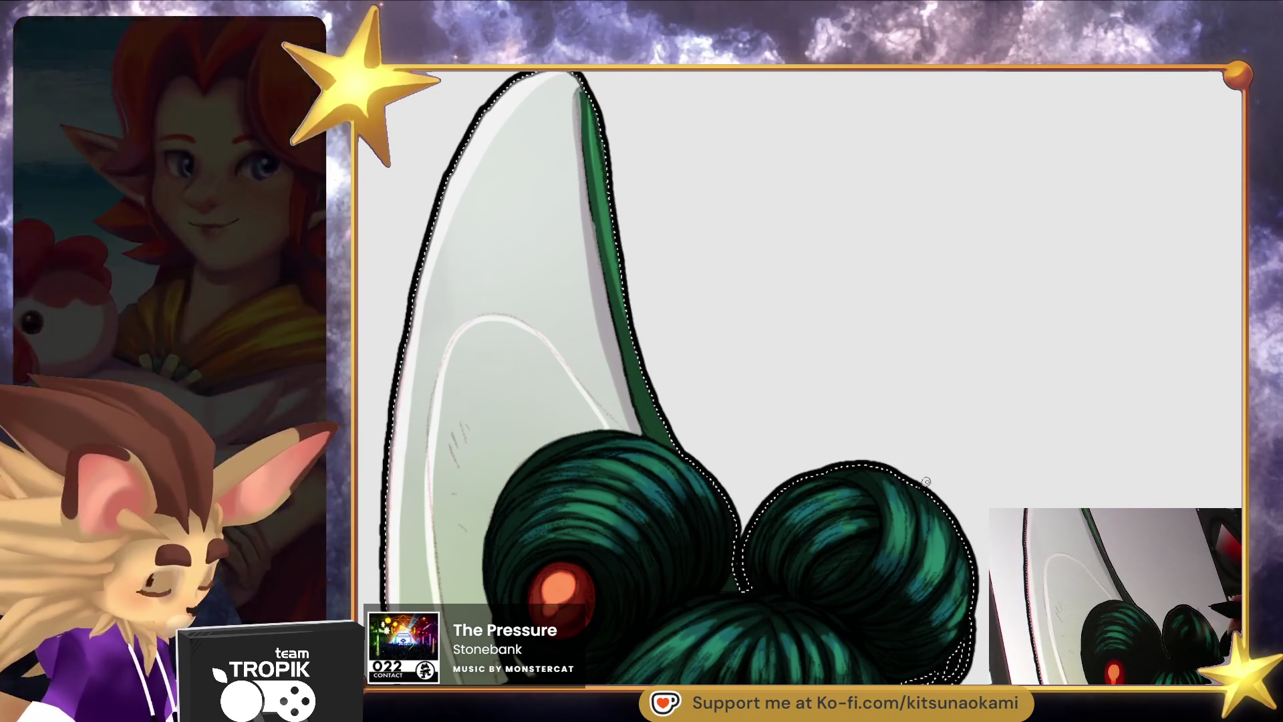
pyautogui.hotkey('ctrl', 'd')
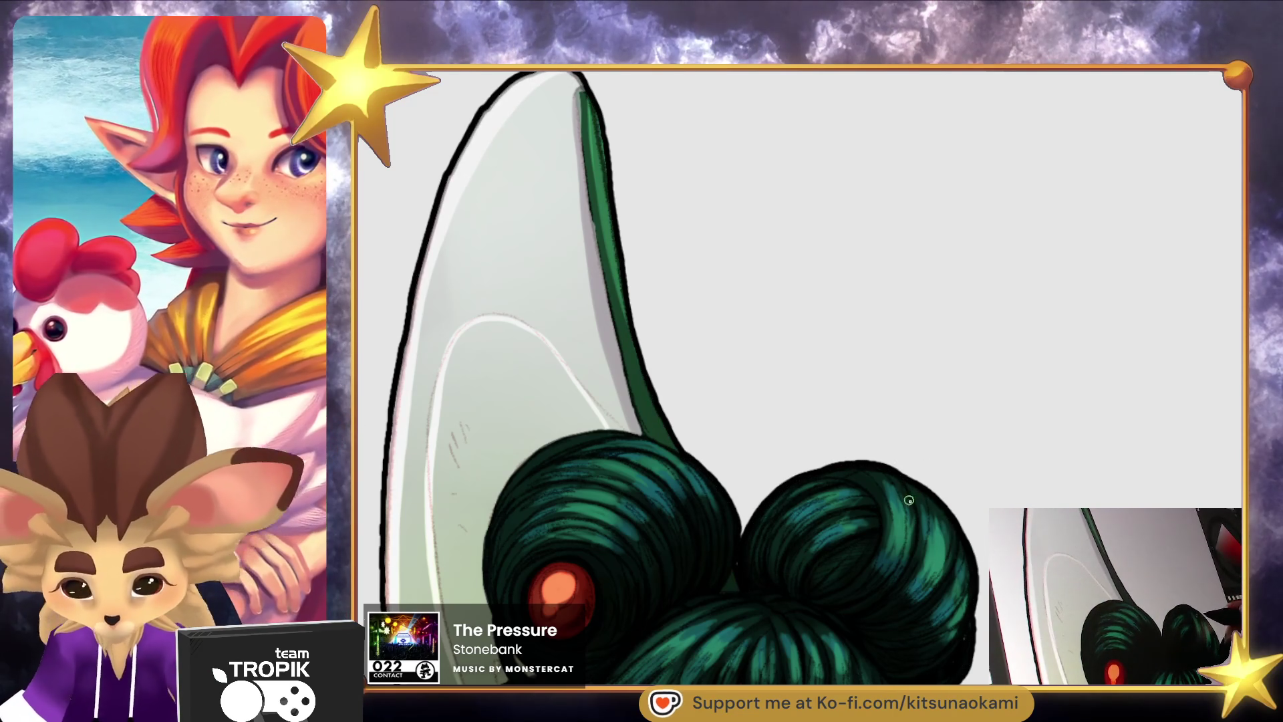
pyautogui.hotkey('ctrl', '0')
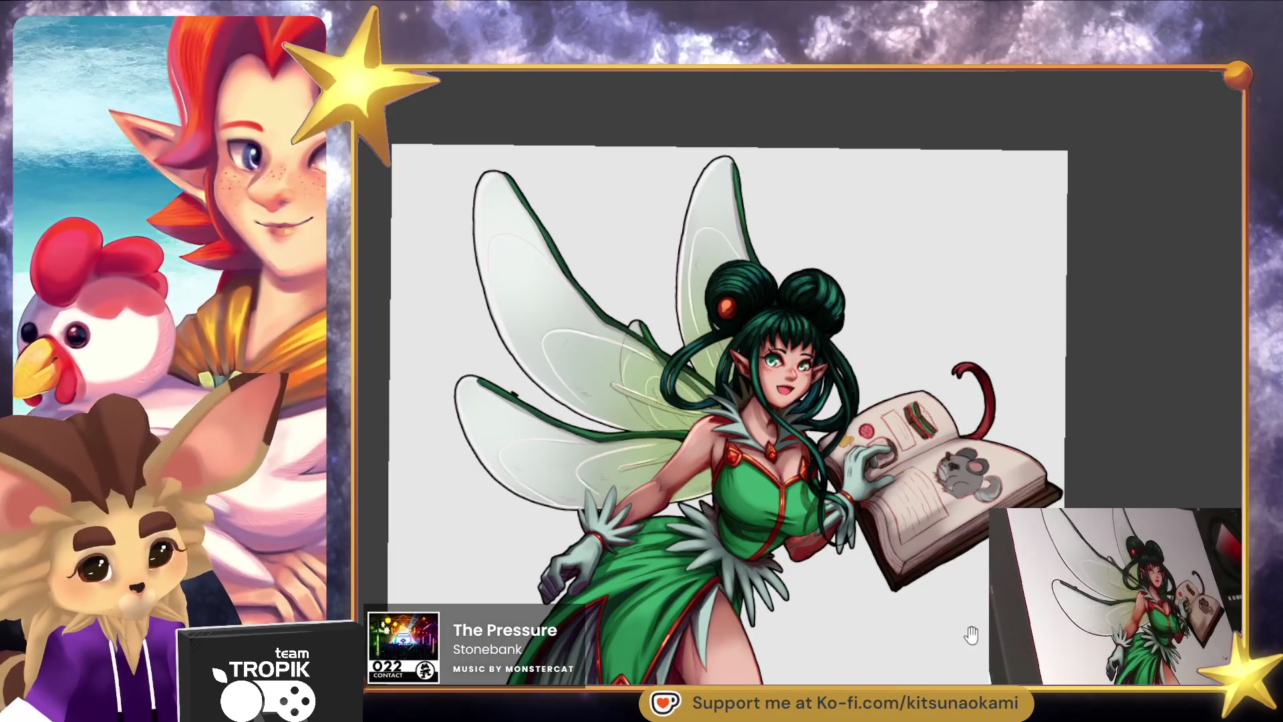
# Undo the stray short black stroke beside the lower wing's green vein.
pyautogui.moveTo(973, 605); pyautogui.dragTo(835, 658)
pyautogui.scroll(10, 762, 565)
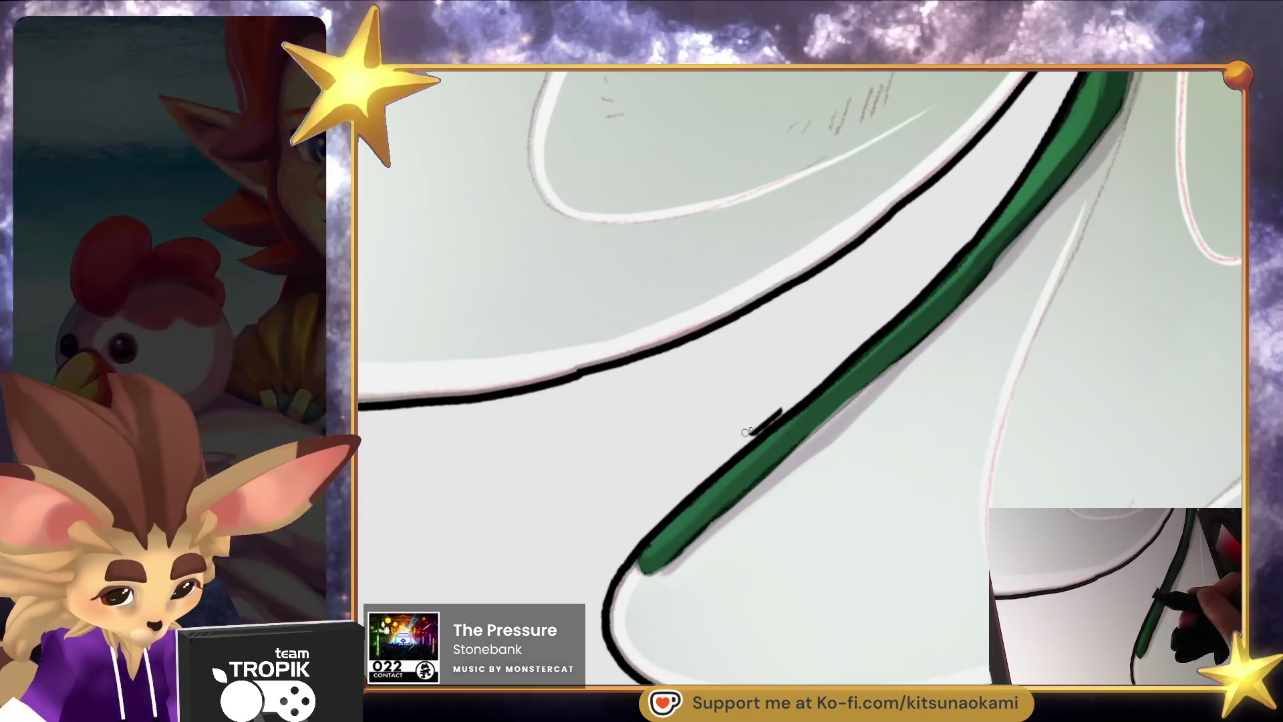
pyautogui.hotkey('ctrl', 'z')
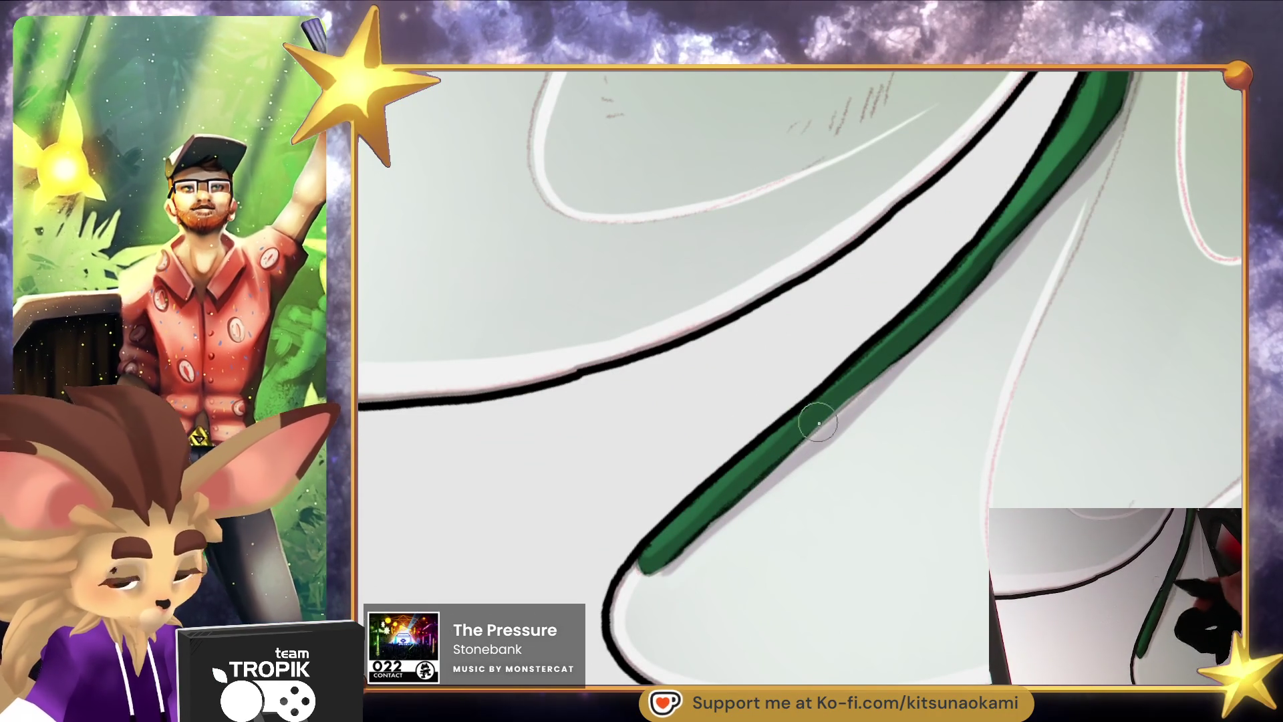
pyautogui.scroll(-10, 762, 564)
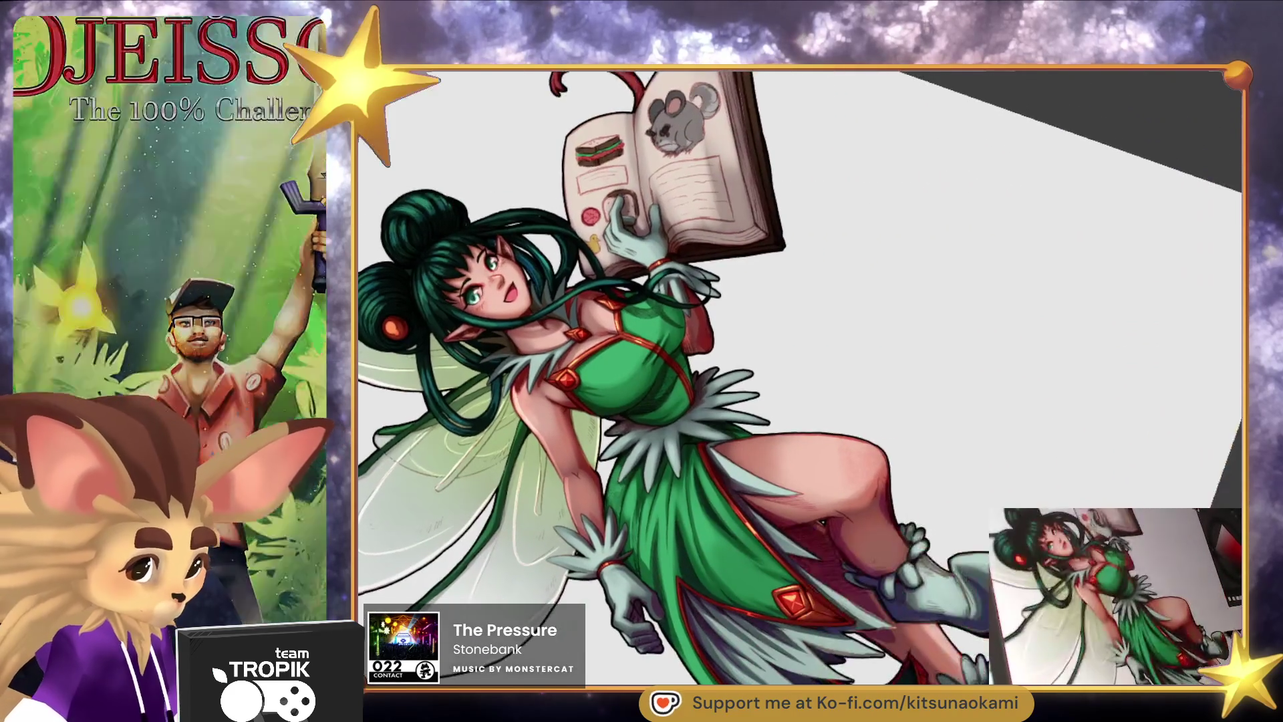
pyautogui.moveTo(949, 387)
pyautogui.mouseDown()
pyautogui.moveTo(960, 375)
pyautogui.moveTo(971, 384)
pyautogui.mouseUp()
pyautogui.scroll(5, 844, 656)
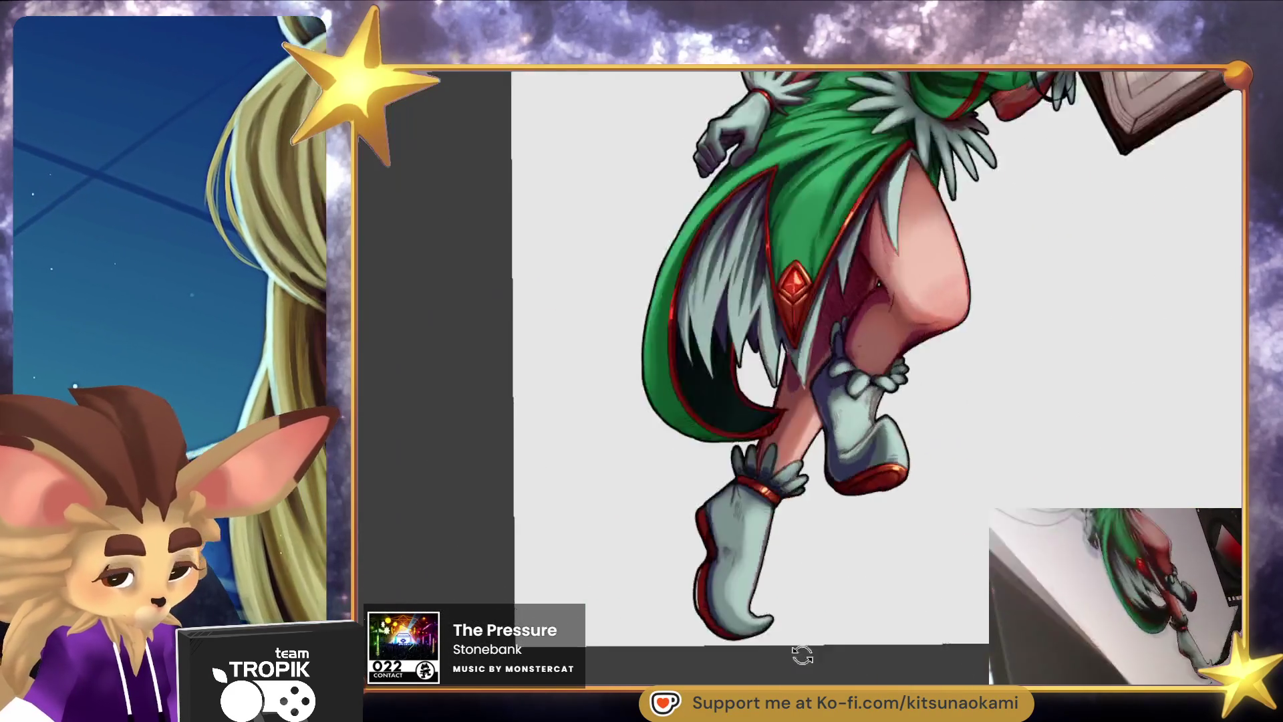
# Brush a darker, thicker black outline along the boot's left red edge.
pyautogui.moveTo(843, 656); pyautogui.dragTo(615, 441)
pyautogui.scroll(6, 664, 352)
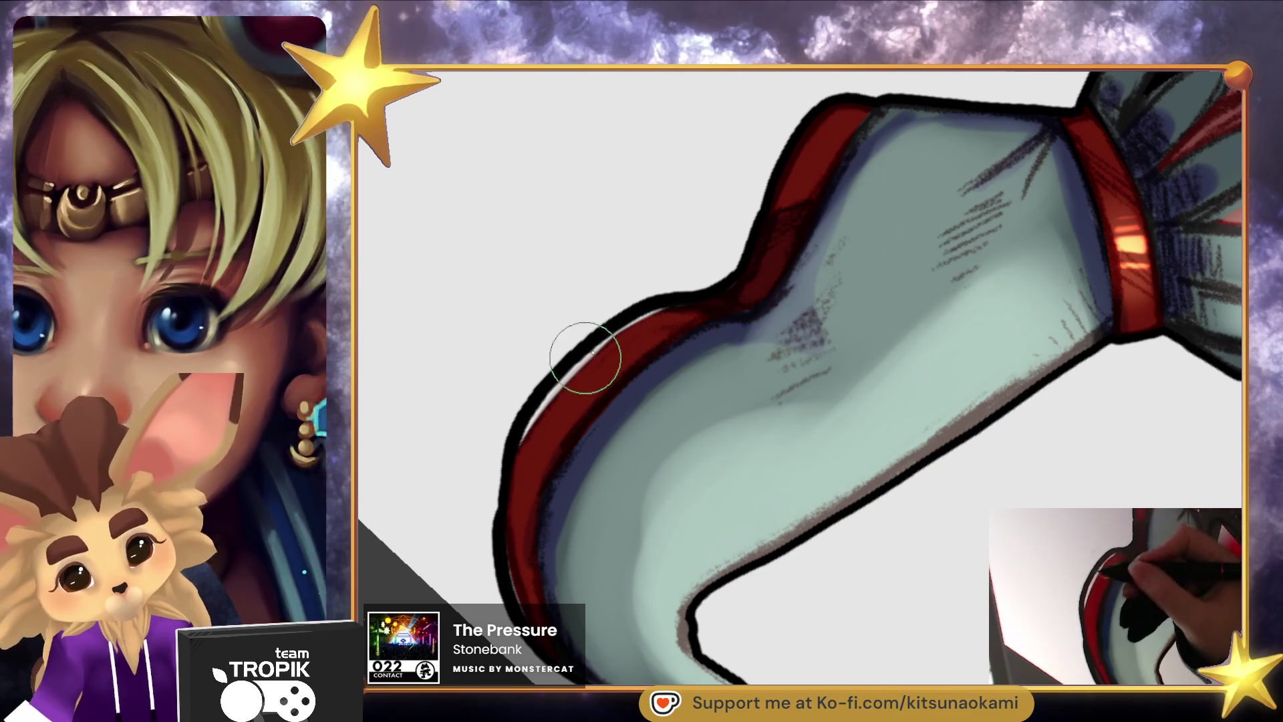
pyautogui.moveTo(664, 307); pyautogui.dragTo(630, 326)
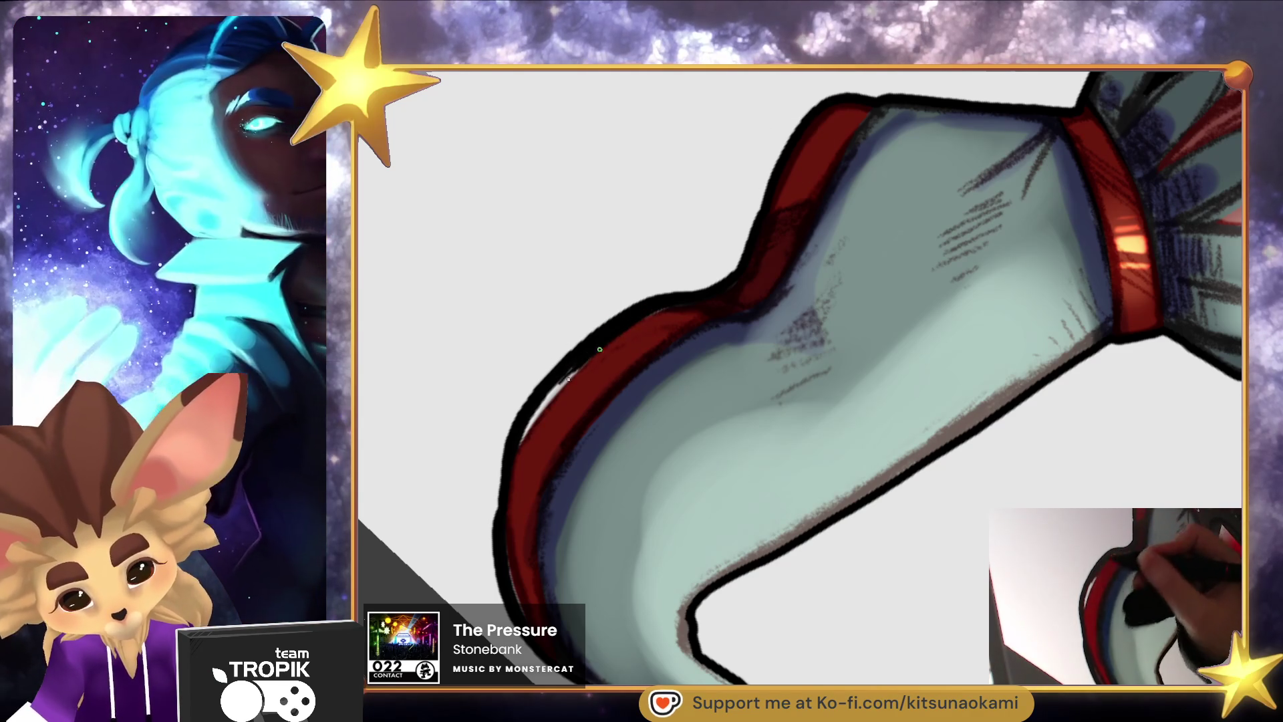
pyautogui.moveTo(544, 405); pyautogui.dragTo(507, 470)
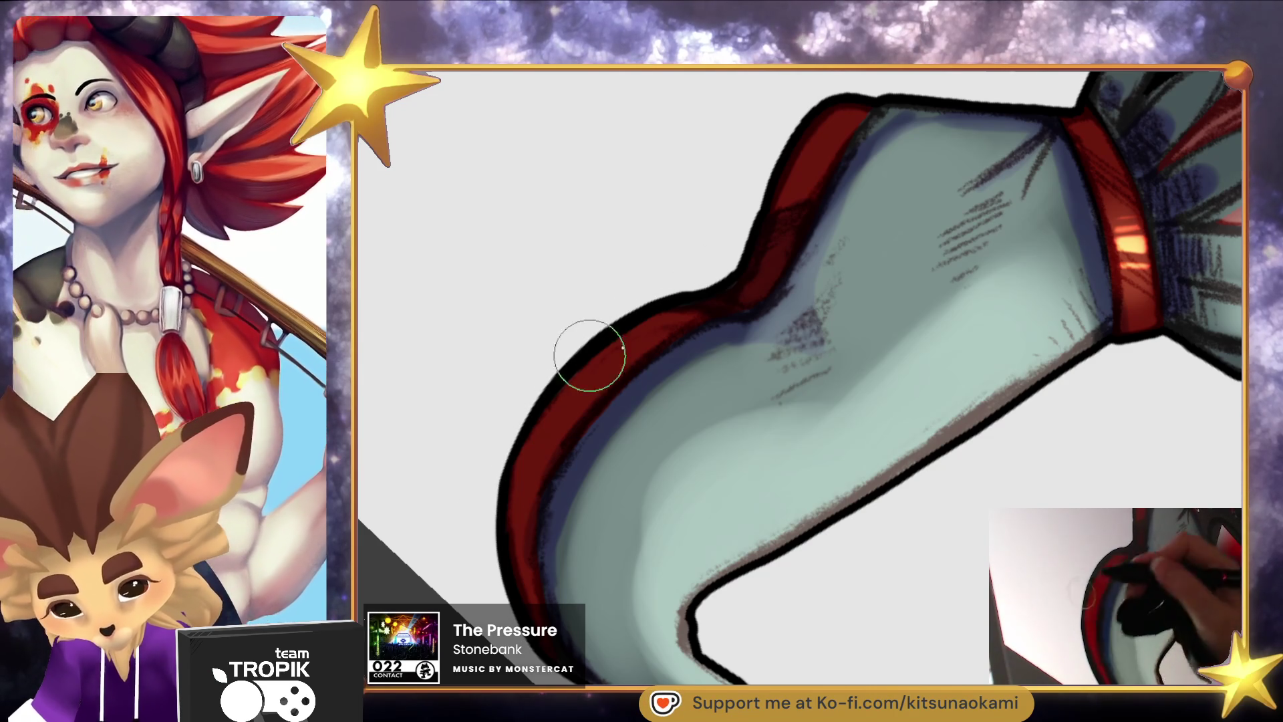
pyautogui.scroll(-5, 568, 364)
pyautogui.scroll(2, 851, 458)
pyautogui.moveTo(739, 624)
pyautogui.mouseDown()
pyautogui.moveTo(799, 652)
pyautogui.moveTo(931, 590)
pyautogui.moveTo(936, 553)
pyautogui.mouseUp()
pyautogui.scroll(2, 904, 610)
pyautogui.moveTo(904, 610); pyautogui.dragTo(896, 635)
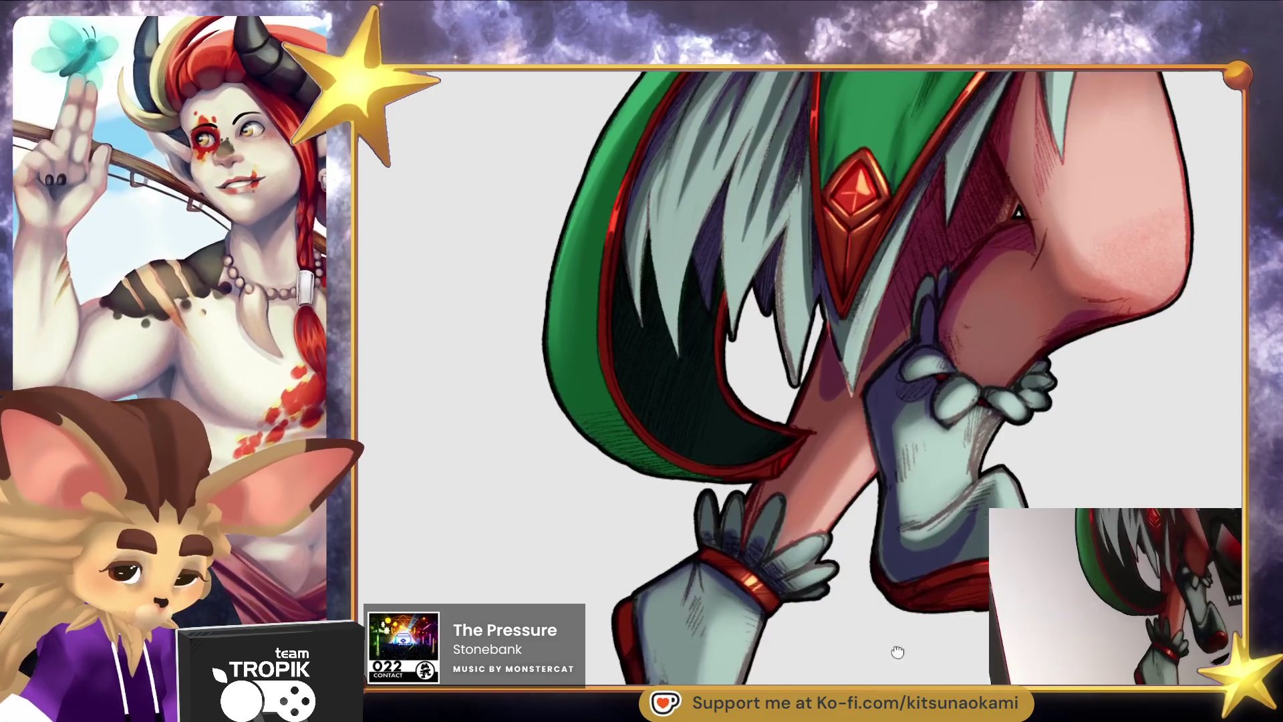
# Ink dark hatch strokes along the green skirt hem and retrace the skirt's outline.
pyautogui.scroll(5, 896, 636)
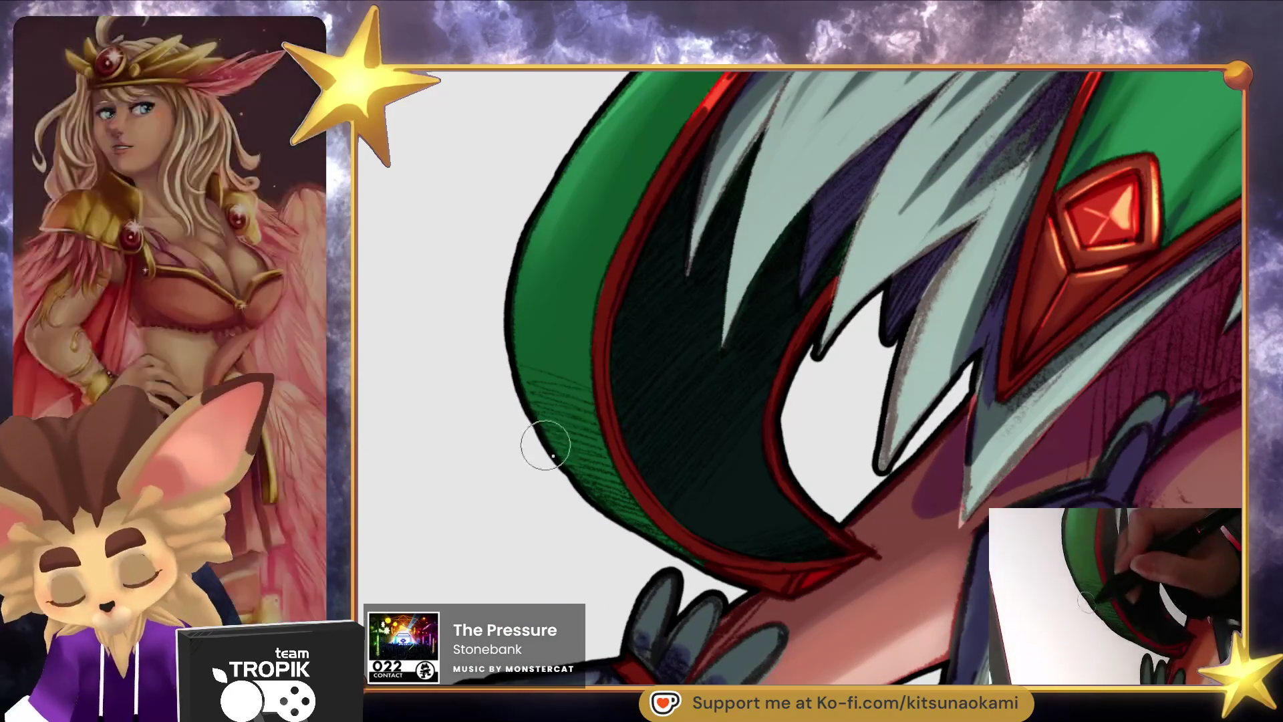
pyautogui.moveTo(510, 345); pyautogui.dragTo(540, 433)
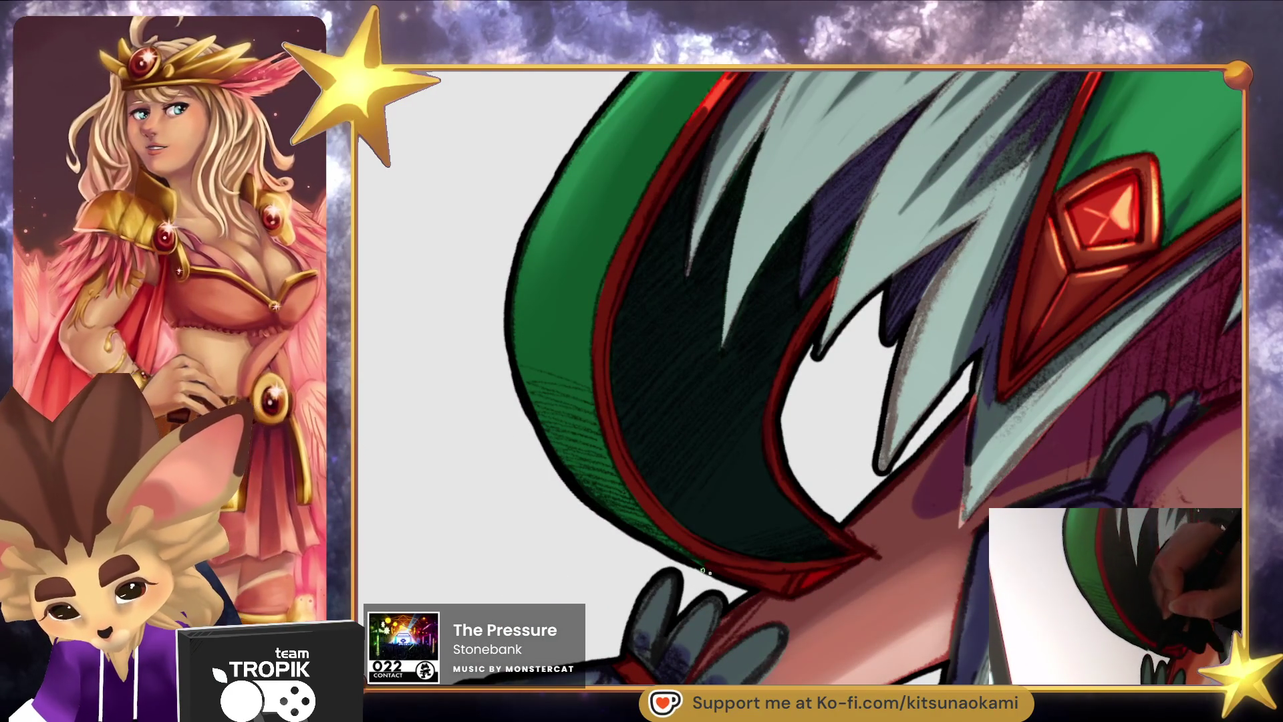
pyautogui.moveTo(648, 424)
pyautogui.mouseDown()
pyautogui.moveTo(539, 549)
pyautogui.moveTo(505, 615)
pyautogui.moveTo(534, 480)
pyautogui.mouseUp()
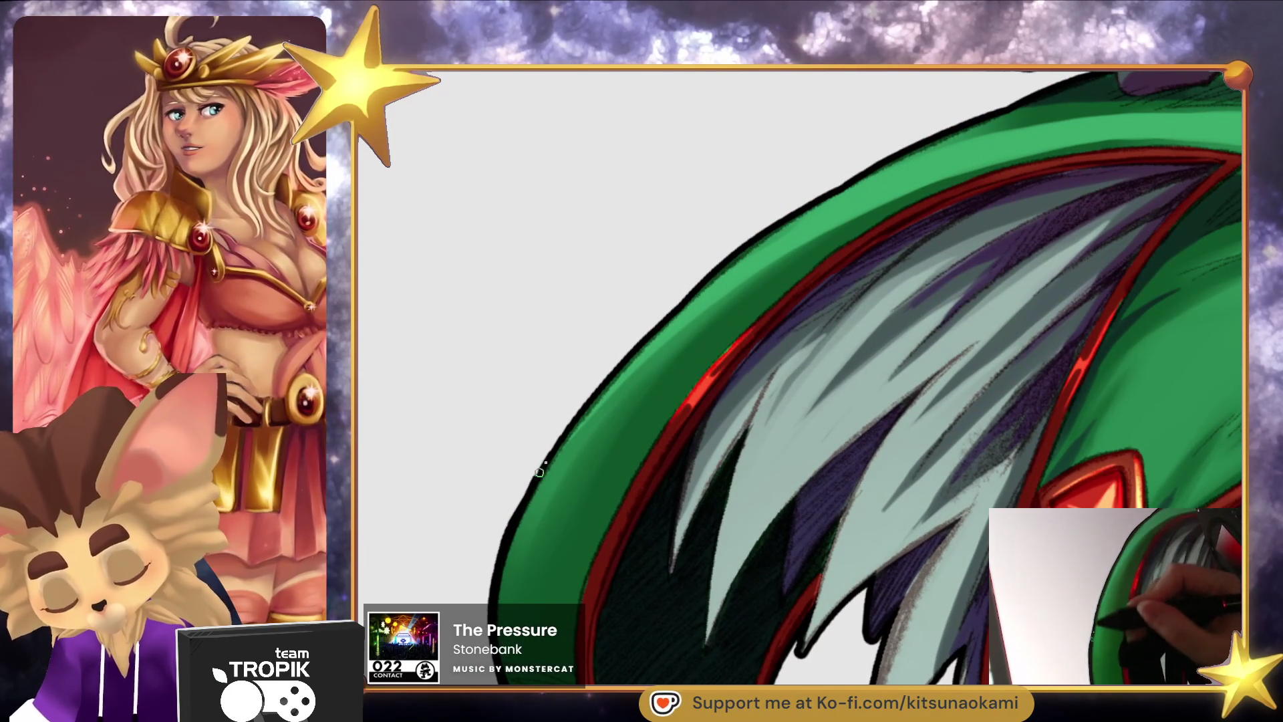
pyautogui.moveTo(636, 347); pyautogui.dragTo(766, 231)
pyautogui.moveTo(859, 242)
pyautogui.mouseDown()
pyautogui.moveTo(840, 627)
pyautogui.moveTo(929, 631)
pyautogui.moveTo(896, 593)
pyautogui.moveTo(905, 361)
pyautogui.mouseUp()
# Extend the dark contour line on the skin, then zoom out to frame the whole fairy and book.
pyautogui.moveTo(687, 501)
pyautogui.mouseDown()
pyautogui.moveTo(794, 379)
pyautogui.moveTo(764, 465)
pyautogui.mouseUp()
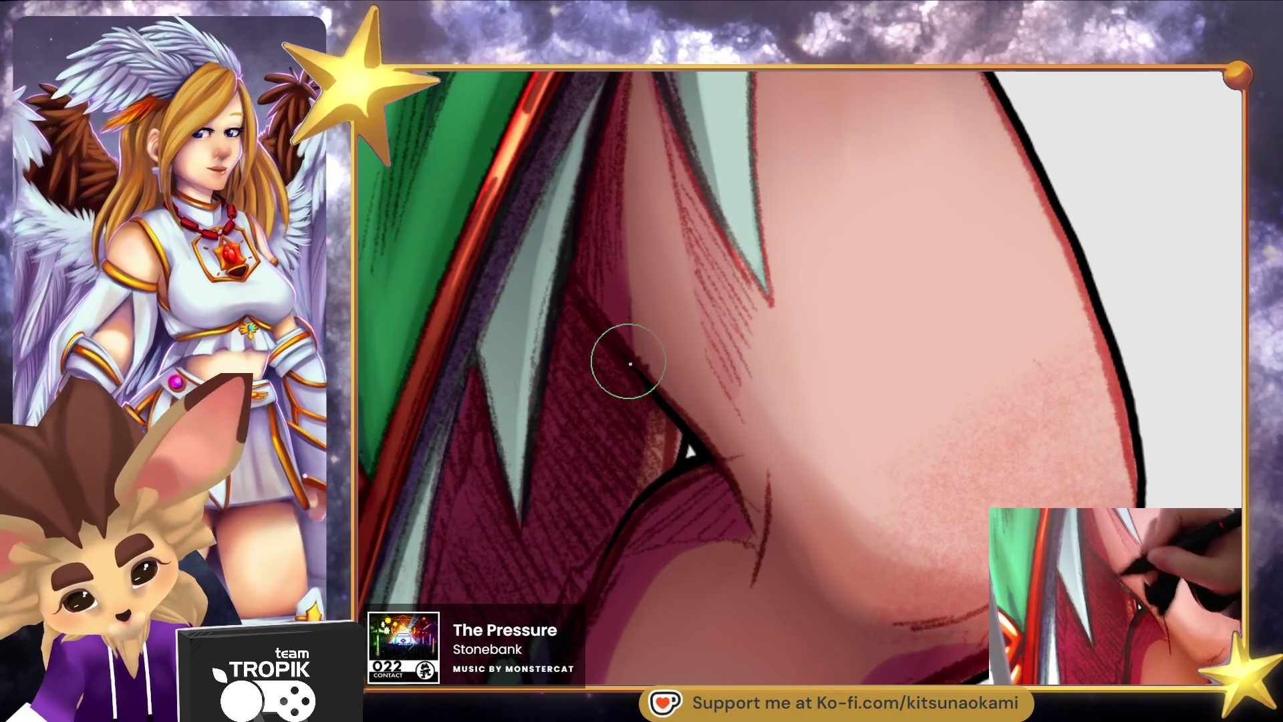
pyautogui.moveTo(593, 306)
pyautogui.mouseDown()
pyautogui.moveTo(821, 429)
pyautogui.moveTo(668, 334)
pyautogui.moveTo(580, 254)
pyautogui.mouseUp()
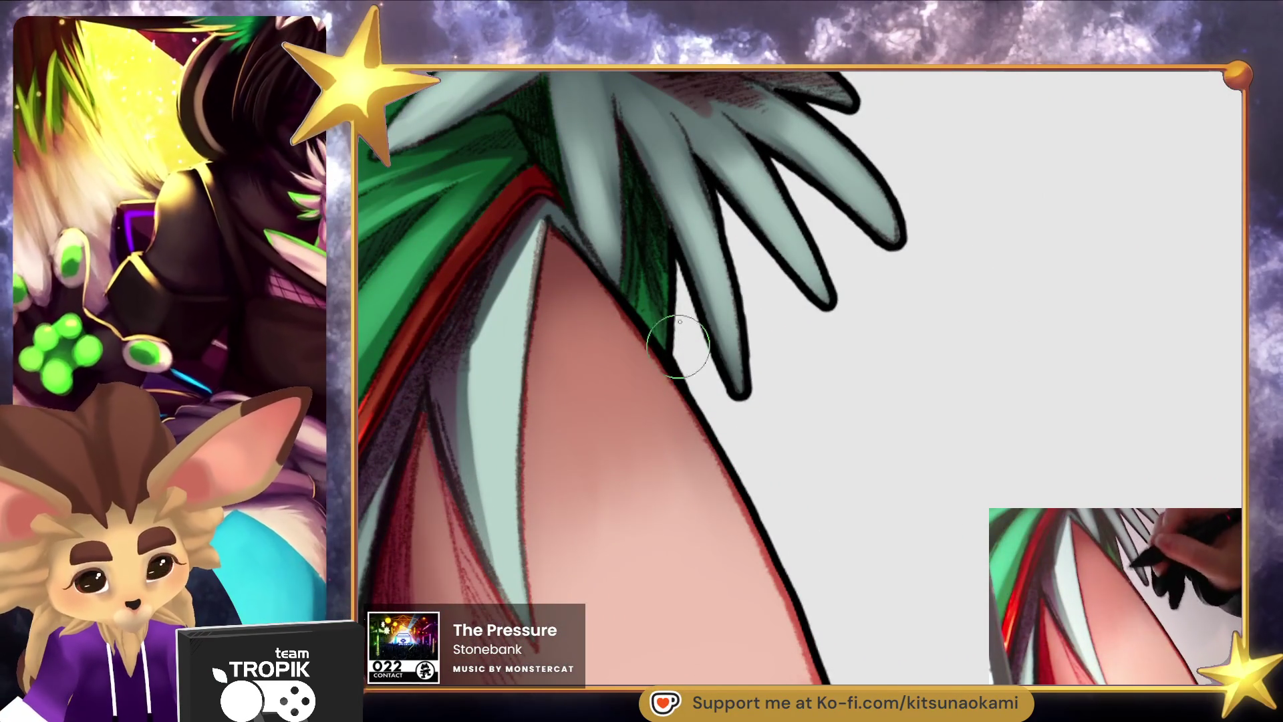
pyautogui.moveTo(687, 358); pyautogui.dragTo(696, 464)
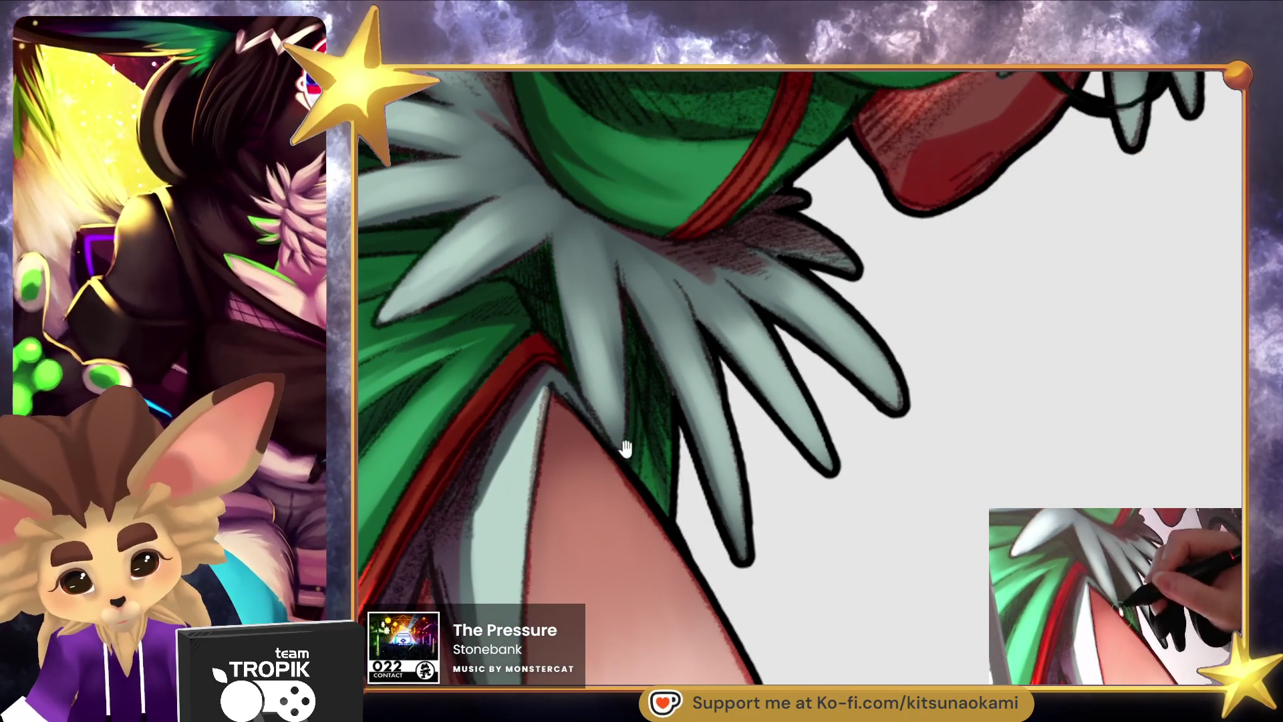
pyautogui.moveTo(544, 334)
pyautogui.mouseDown()
pyautogui.moveTo(810, 498)
pyautogui.moveTo(790, 640)
pyautogui.mouseUp()
pyautogui.moveTo(826, 506)
pyautogui.mouseDown()
pyautogui.moveTo(810, 553)
pyautogui.moveTo(969, 495)
pyautogui.moveTo(950, 502)
pyautogui.mouseUp()
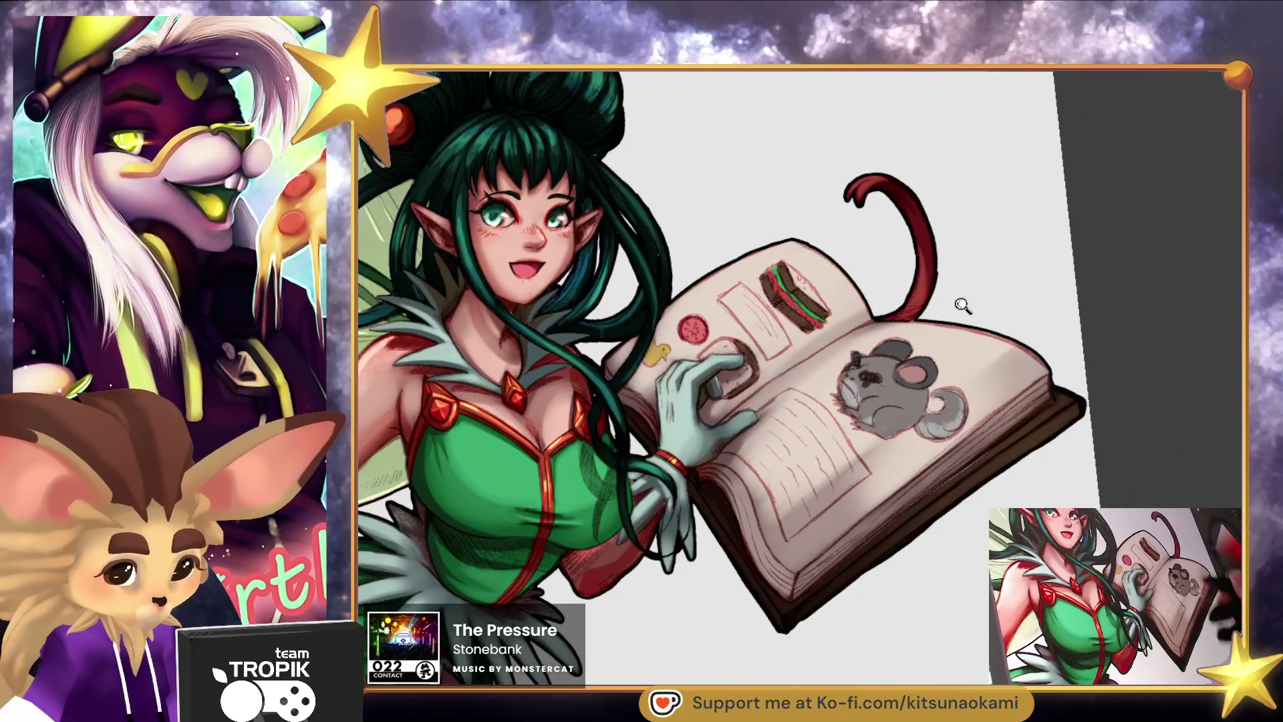
pyautogui.scroll(5, 960, 466)
pyautogui.scroll(3, 902, 149)
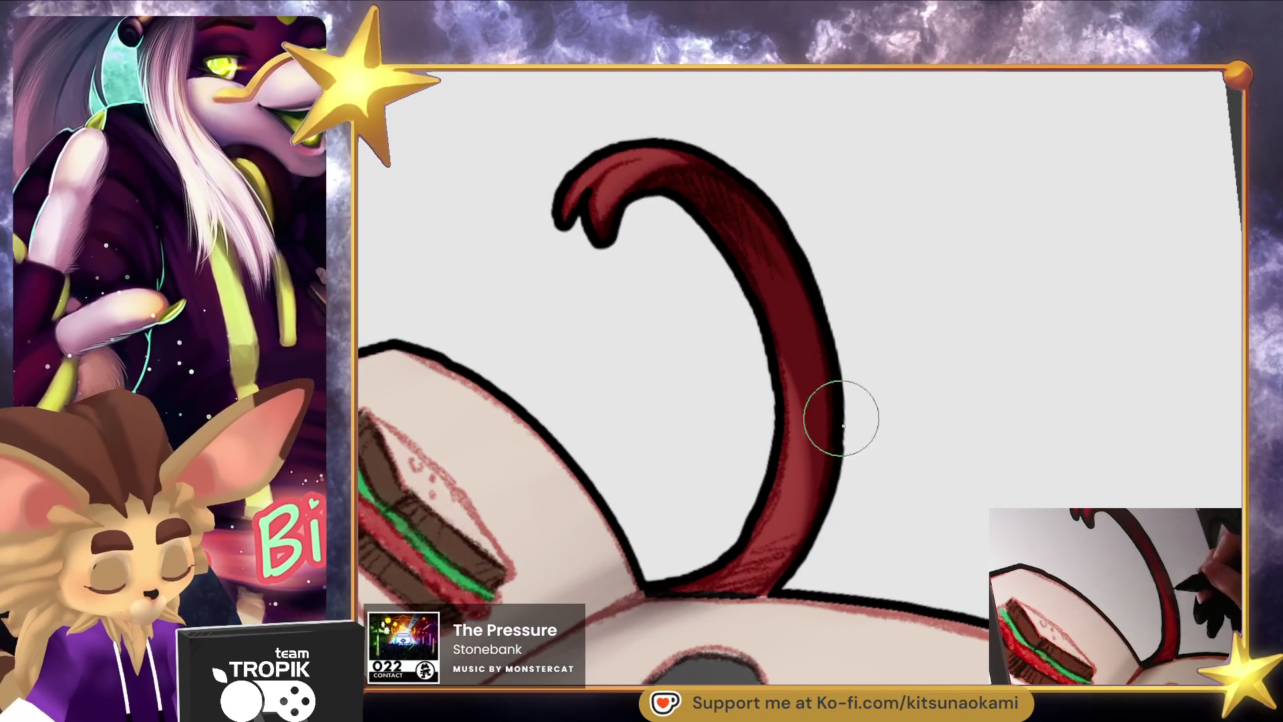
pyautogui.scroll(-5, 840, 421)
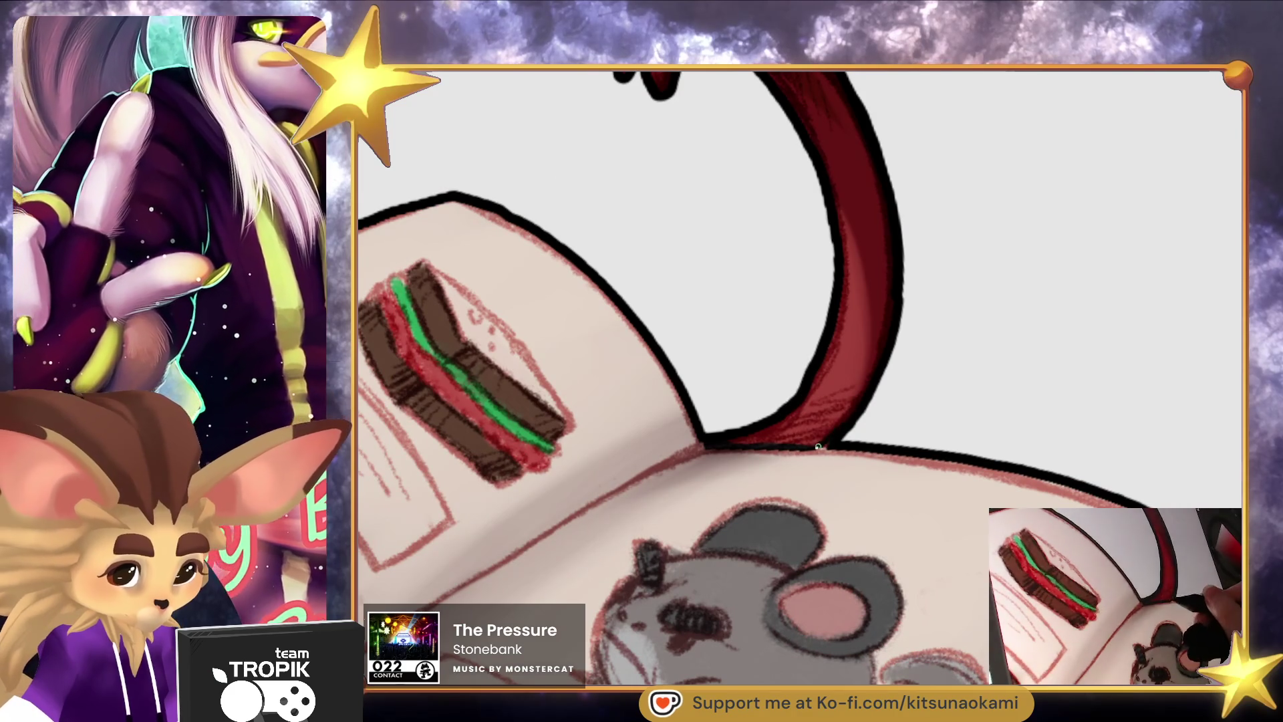
pyautogui.scroll(-5, 857, 451)
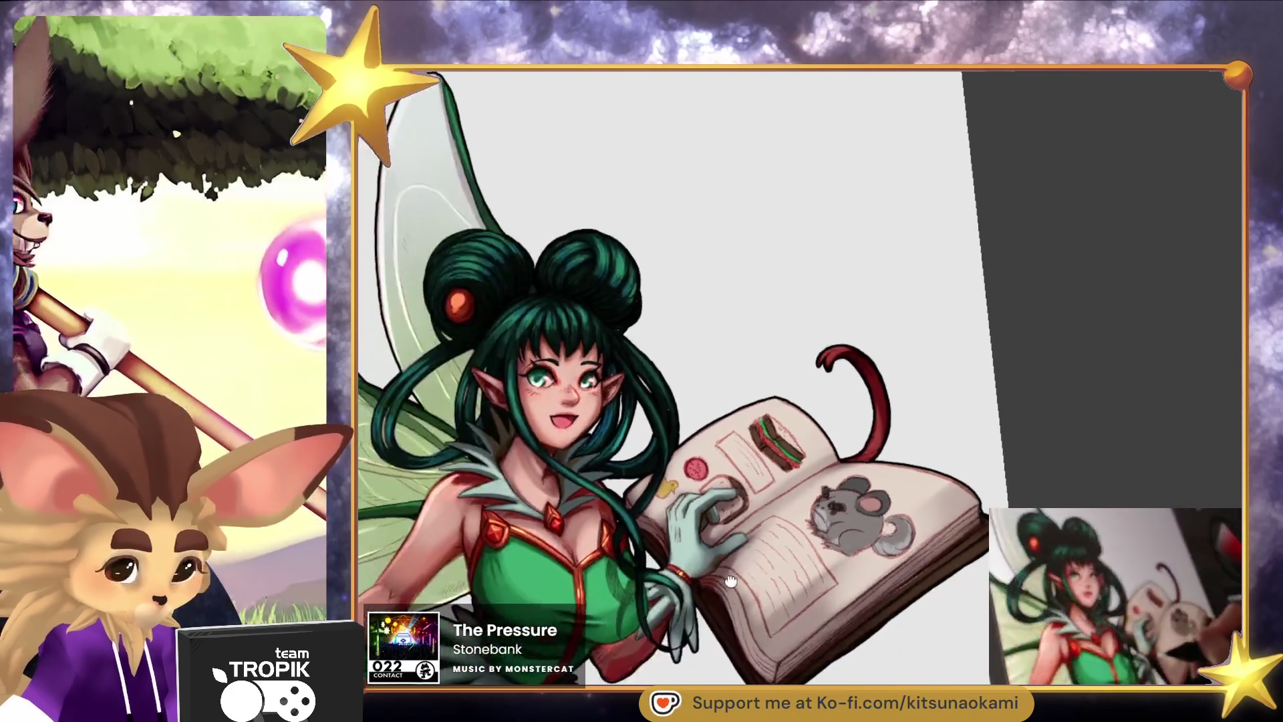
pyautogui.scroll(5, 813, 232)
pyautogui.moveTo(813, 233); pyautogui.dragTo(675, 244)
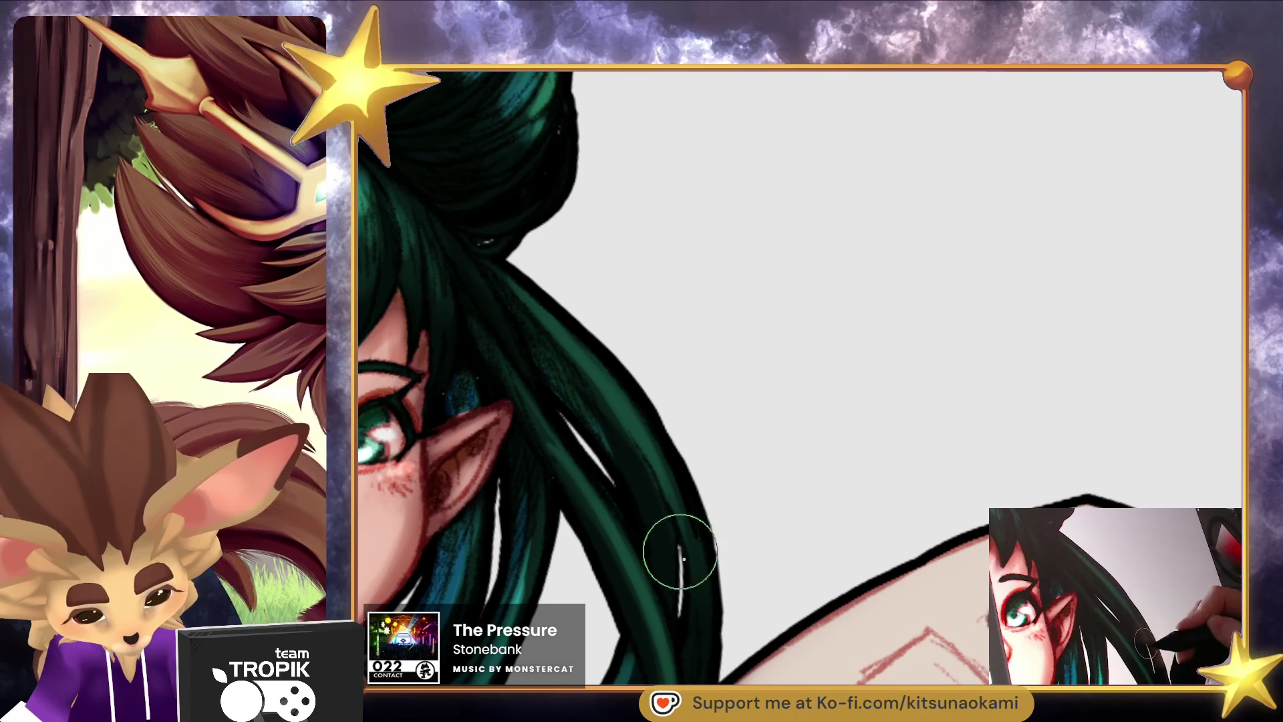
pyautogui.scroll(-3, 686, 567)
pyautogui.scroll(3, 859, 424)
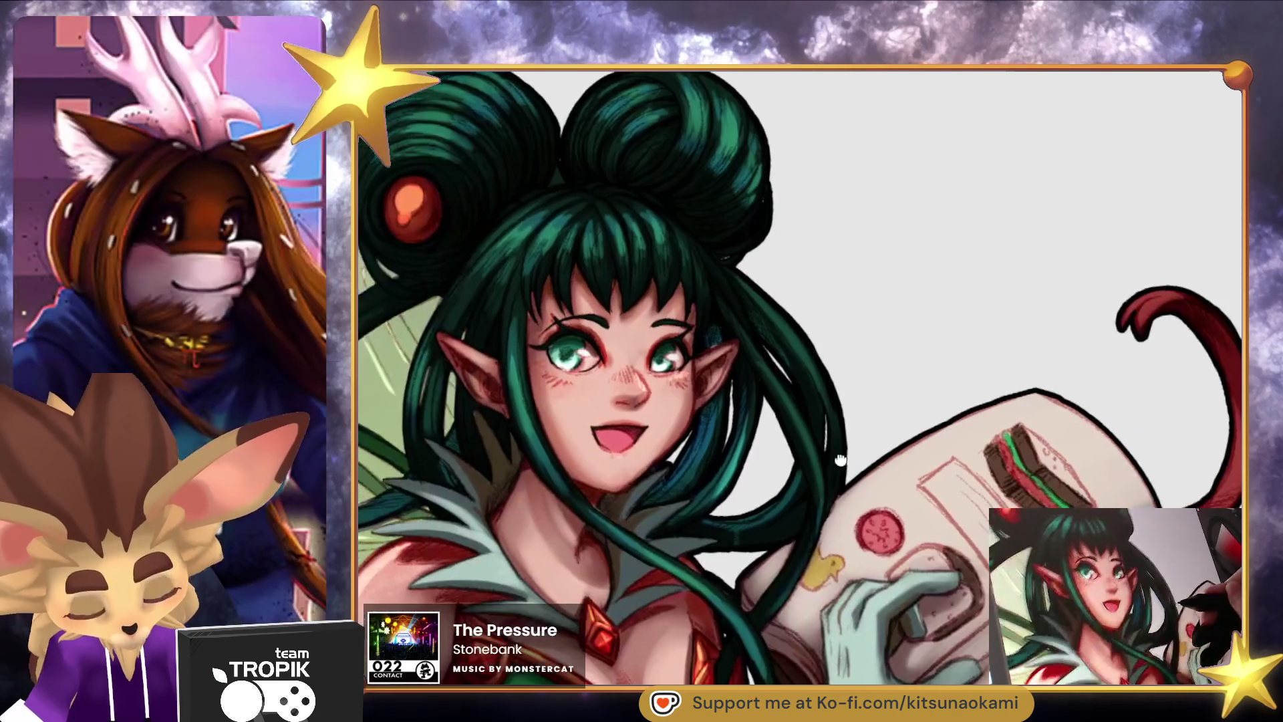
pyautogui.scroll(3, 859, 424)
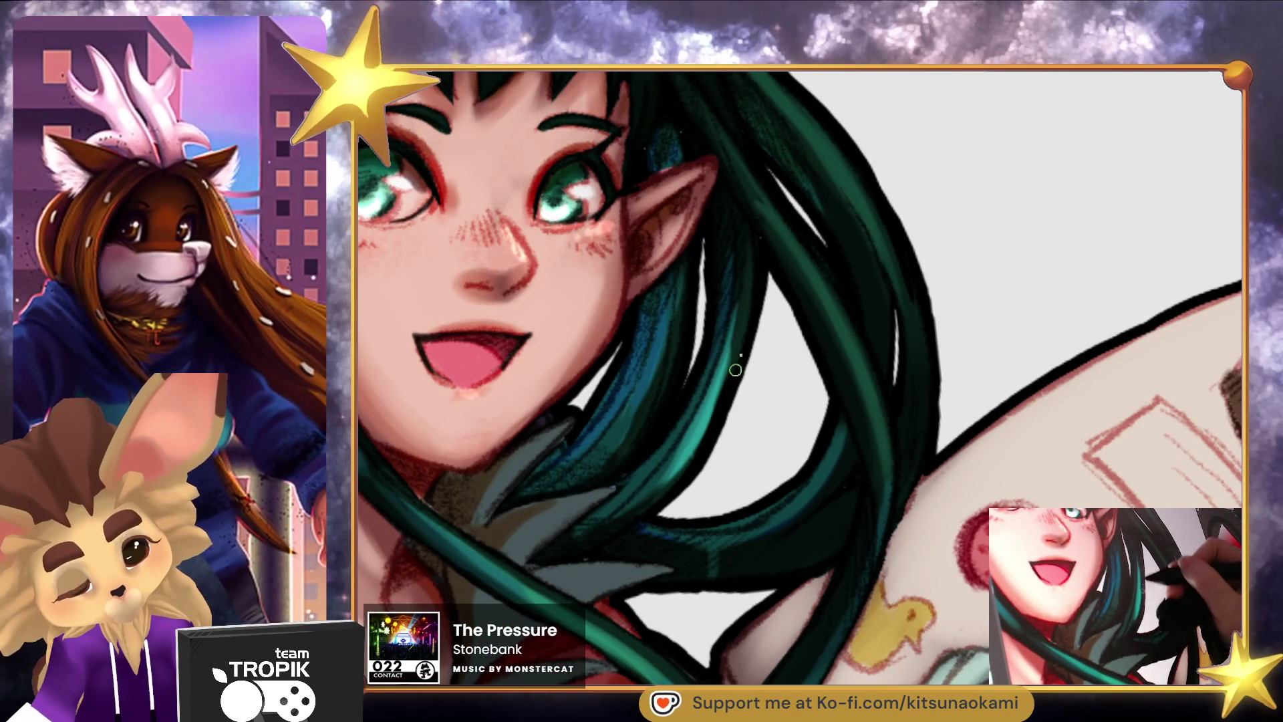
pyautogui.press('b')
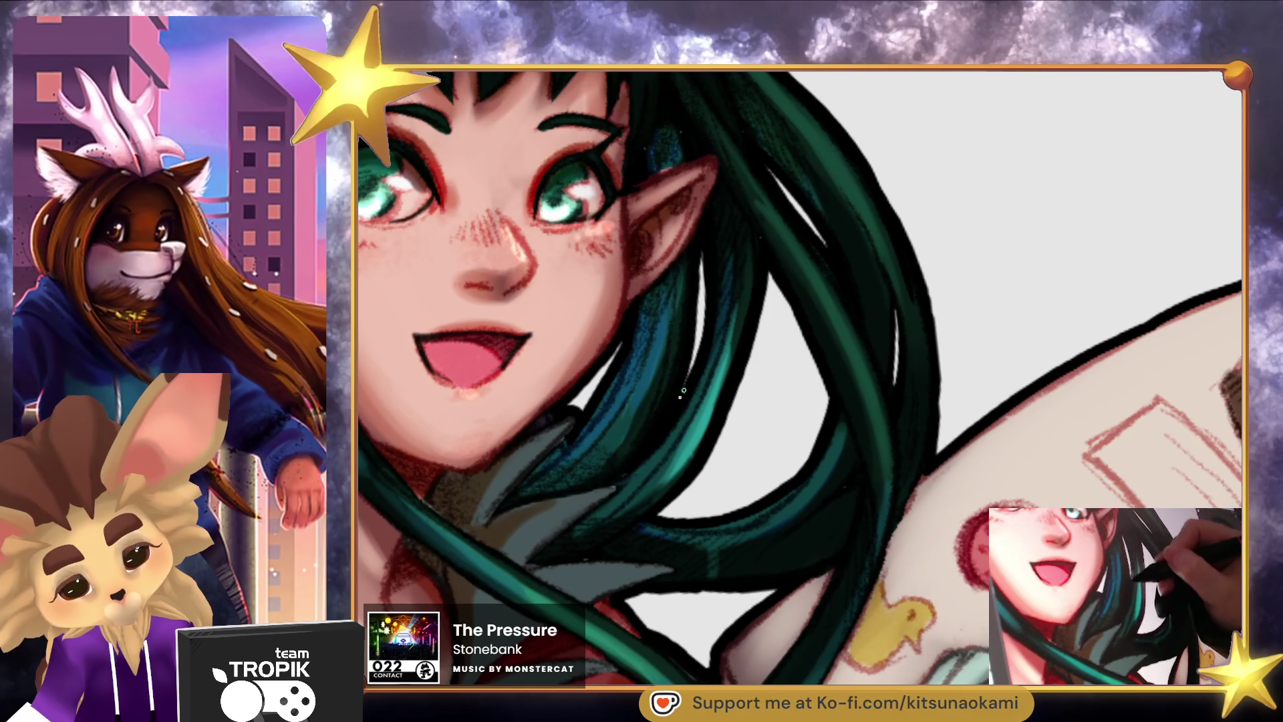
pyautogui.moveTo(694, 290)
pyautogui.mouseDown()
pyautogui.moveTo(713, 527)
pyautogui.moveTo(456, 421)
pyautogui.mouseUp()
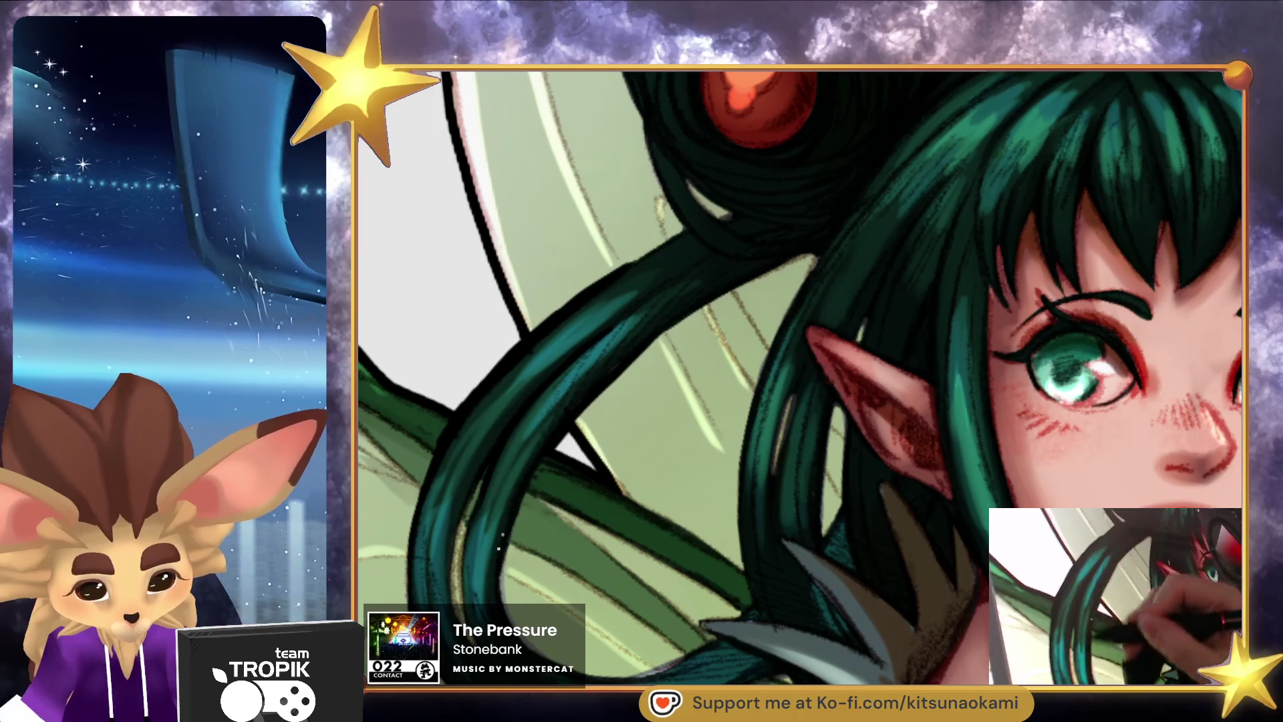
pyautogui.hotkey('ctrl', '0')
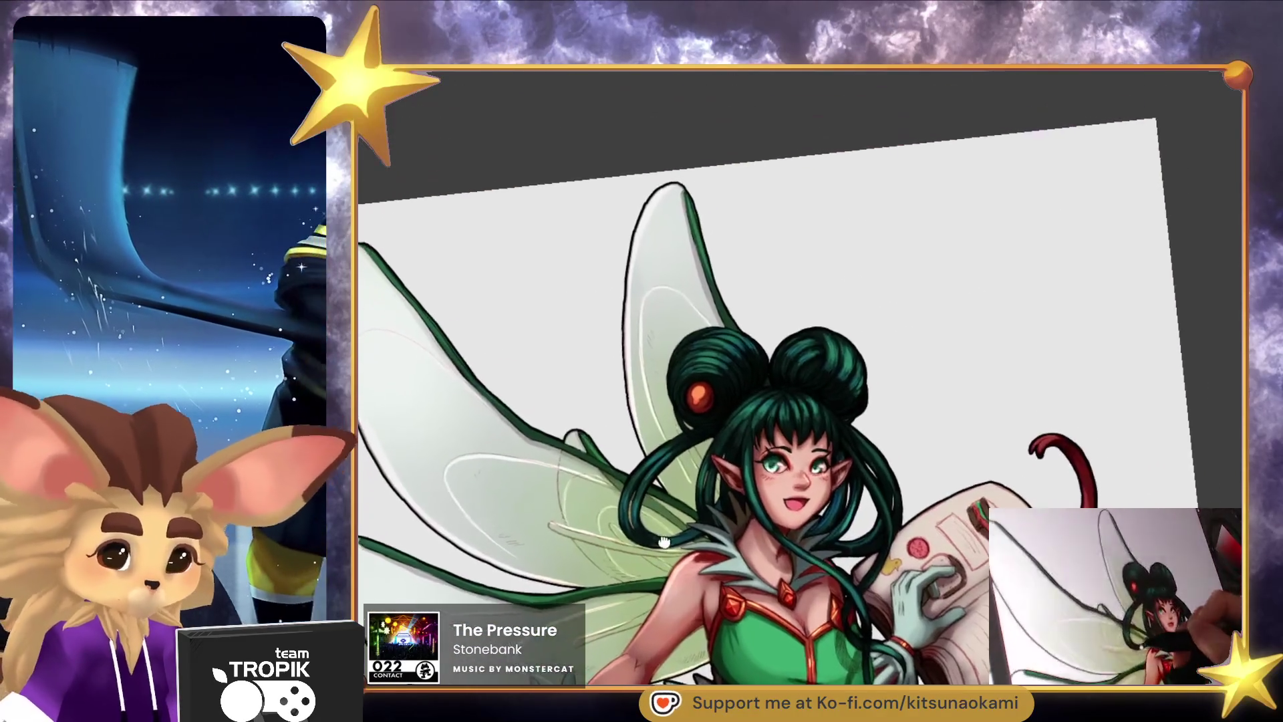
# Re-ink the left hair bun's top and left outline, replacing a too-thick first attempt.
pyautogui.scroll(5, 769, 300)
pyautogui.moveTo(718, 337)
pyautogui.mouseDown()
pyautogui.moveTo(620, 312)
pyautogui.moveTo(538, 340)
pyautogui.mouseUp()
pyautogui.hotkey('ctrl', 'z')
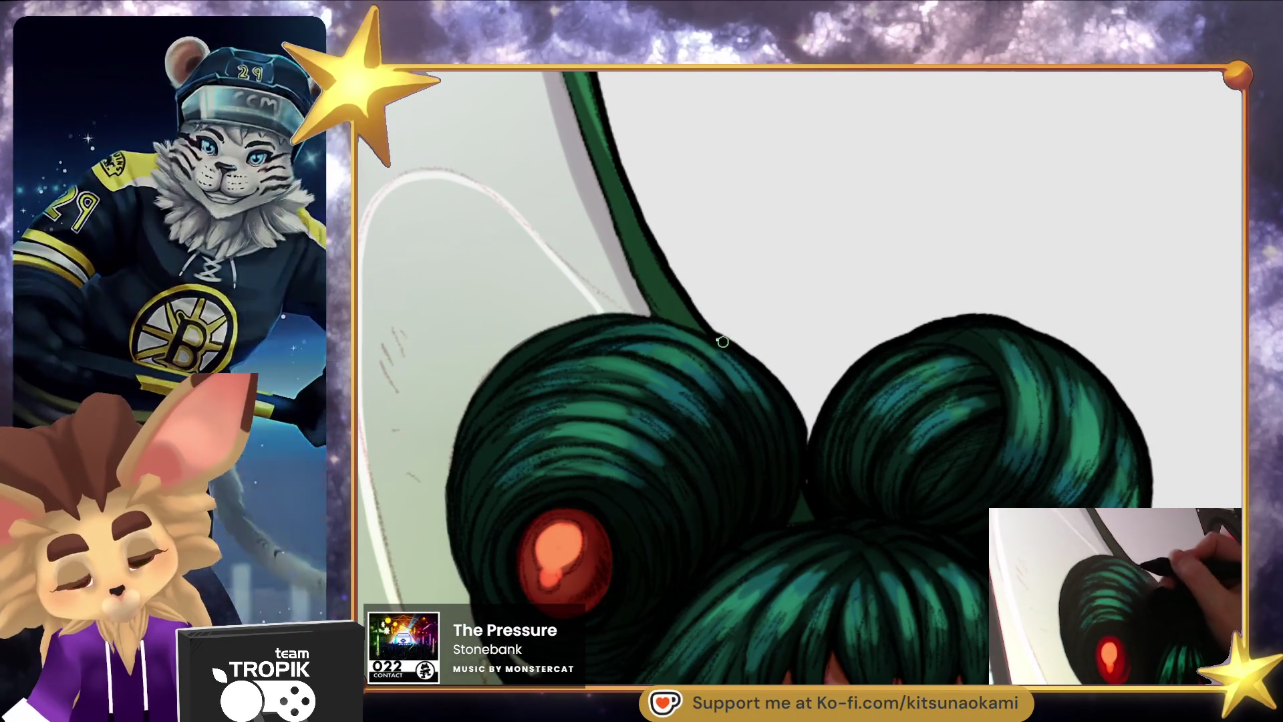
pyautogui.moveTo(648, 313)
pyautogui.mouseDown()
pyautogui.moveTo(521, 337)
pyautogui.moveTo(459, 435)
pyautogui.moveTo(468, 560)
pyautogui.mouseUp()
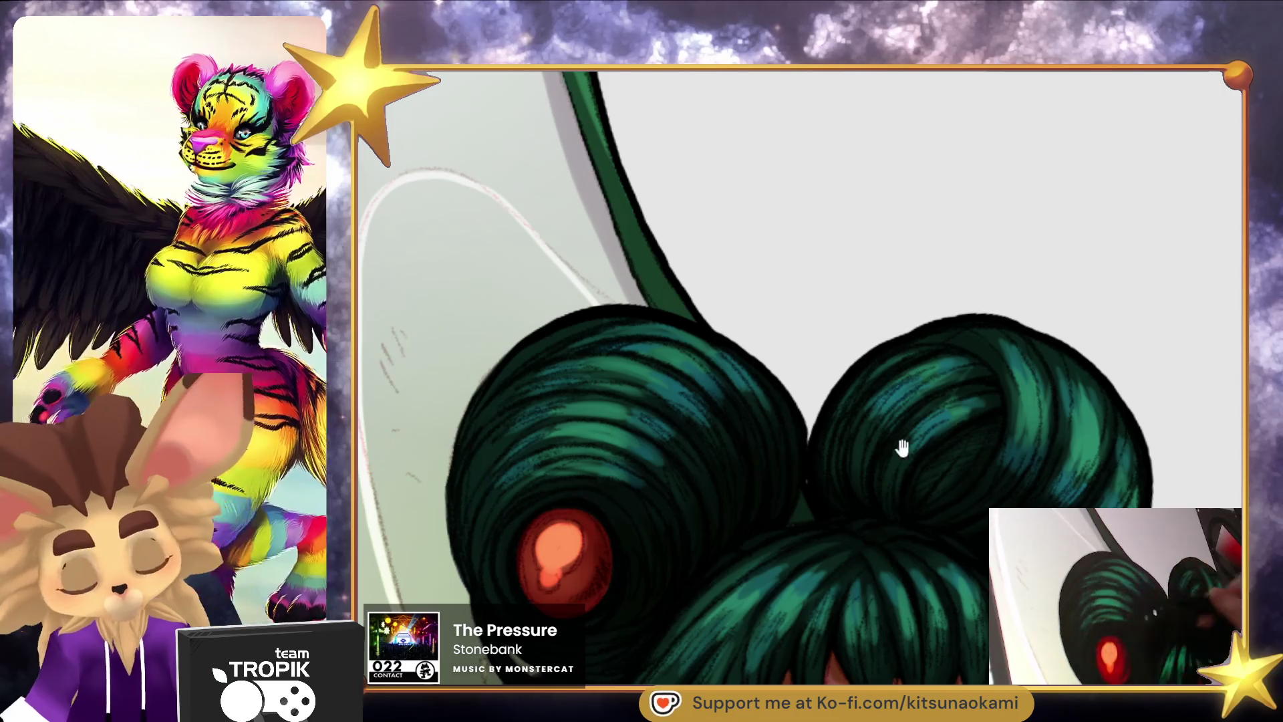
# Ink a dark outline along the arm's lower edge and frame the arm and wing.
pyautogui.scroll(-5, 874, 432)
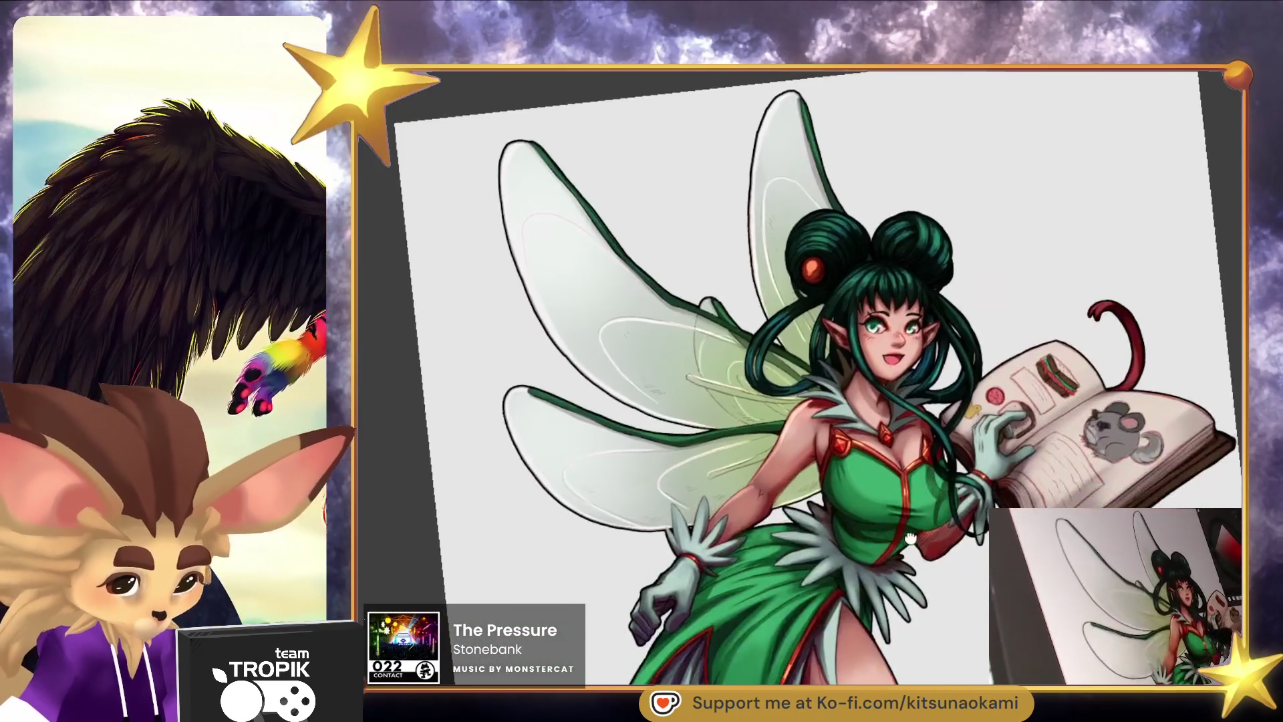
pyautogui.scroll(5, 845, 381)
pyautogui.moveTo(680, 471); pyautogui.dragTo(657, 532)
pyautogui.moveTo(682, 452)
pyautogui.mouseDown()
pyautogui.moveTo(696, 415)
pyautogui.moveTo(850, 399)
pyautogui.moveTo(928, 372)
pyautogui.mouseUp()
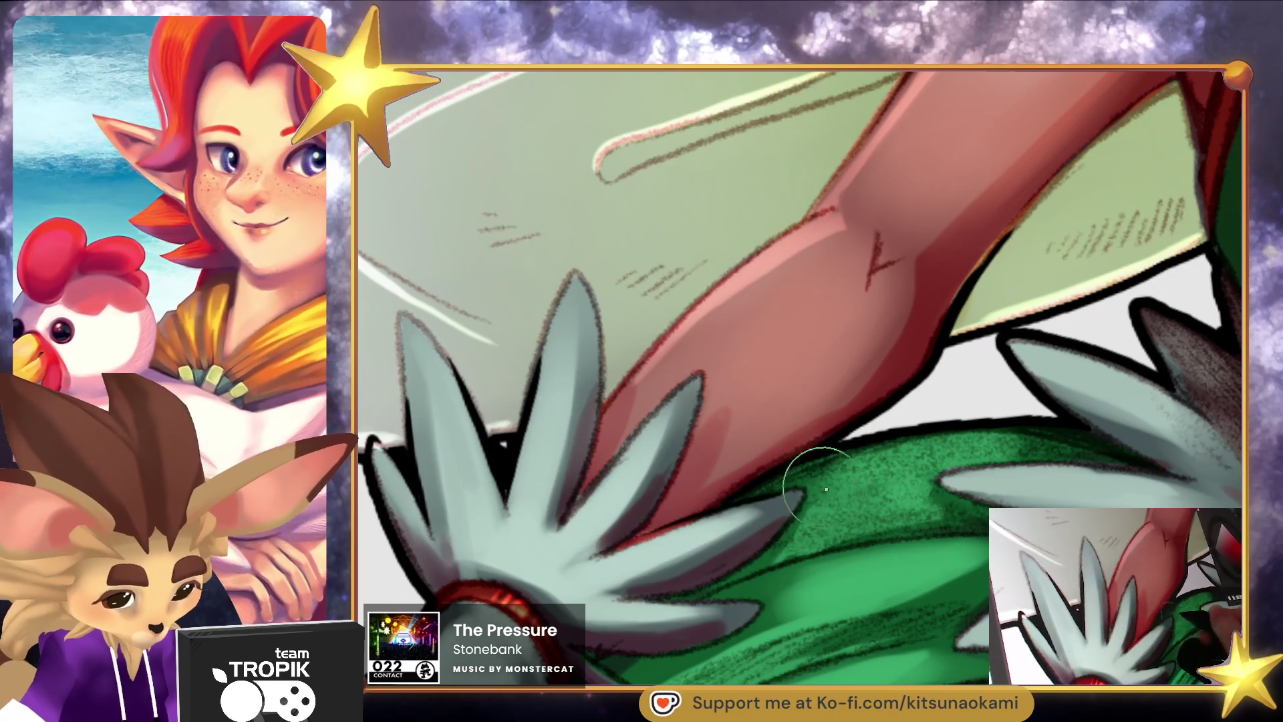
pyautogui.hotkey('ctrl', '0')
pyautogui.scroll(5, 739, 509)
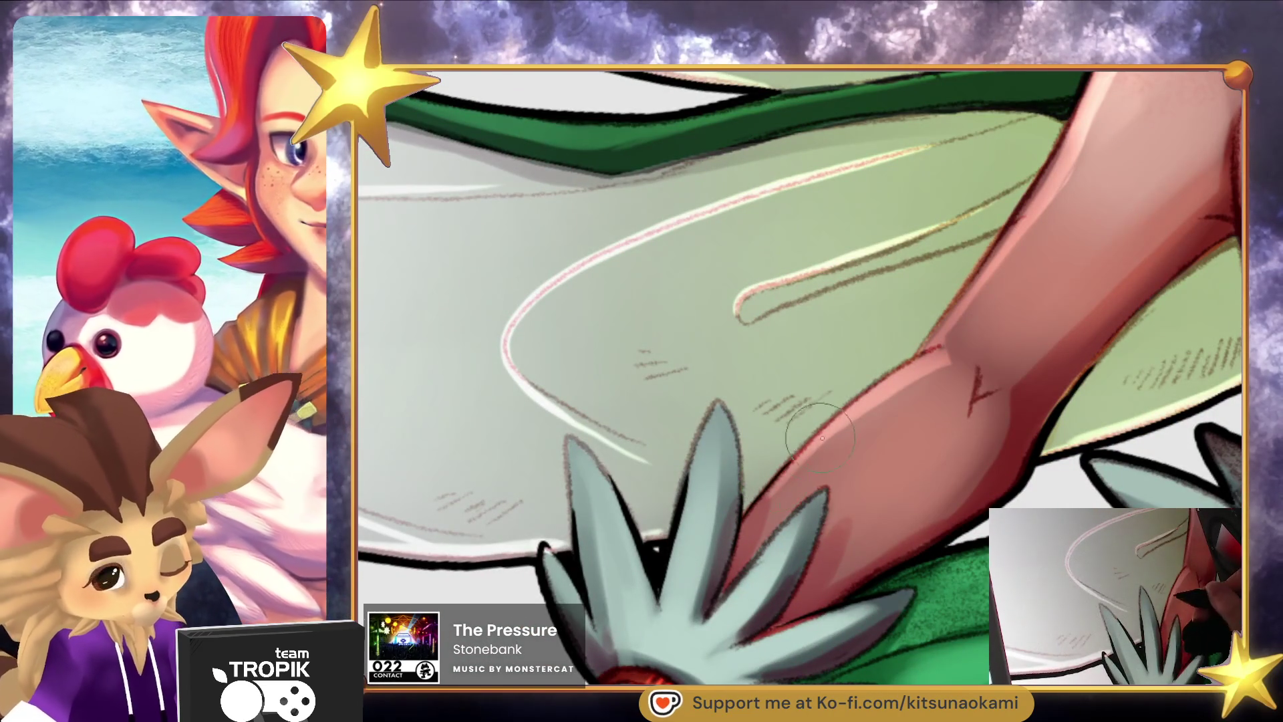
pyautogui.scroll(-5, 820, 437)
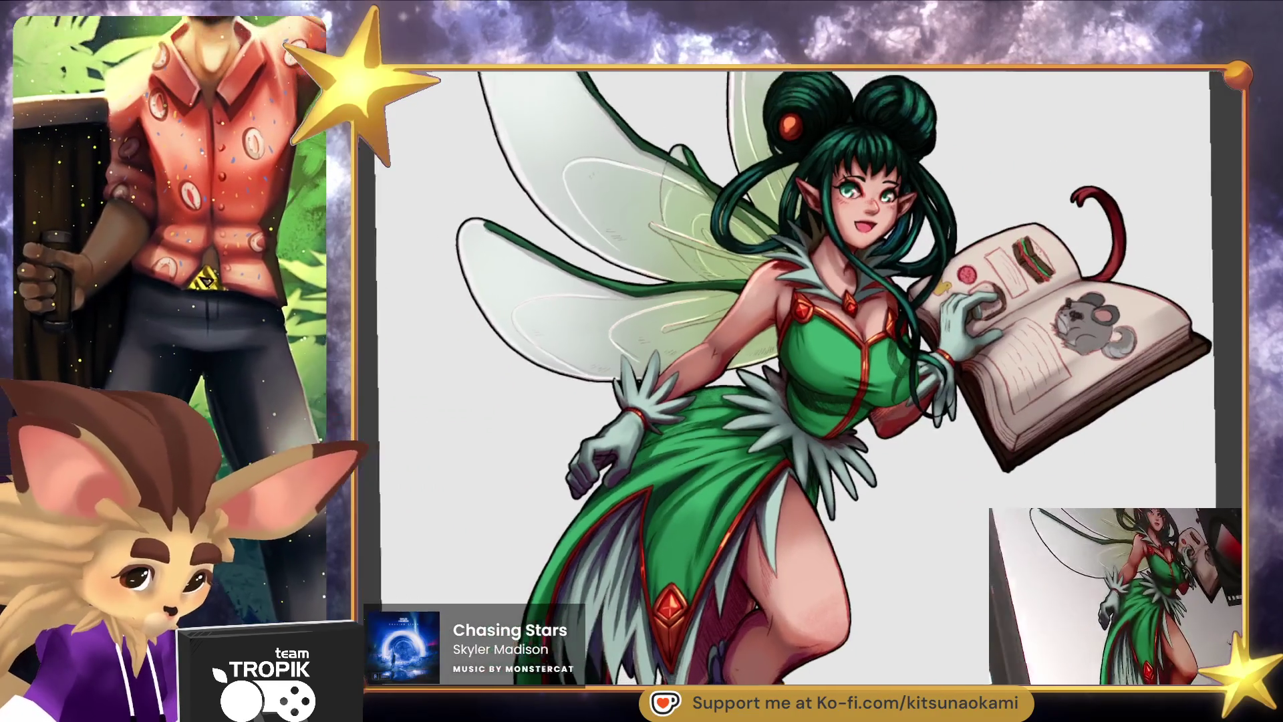
# Frame the whole fairy and hide the colour layers with Ctrl+comma, leaving only black lineart.
pyautogui.scroll(-2, 951, 573)
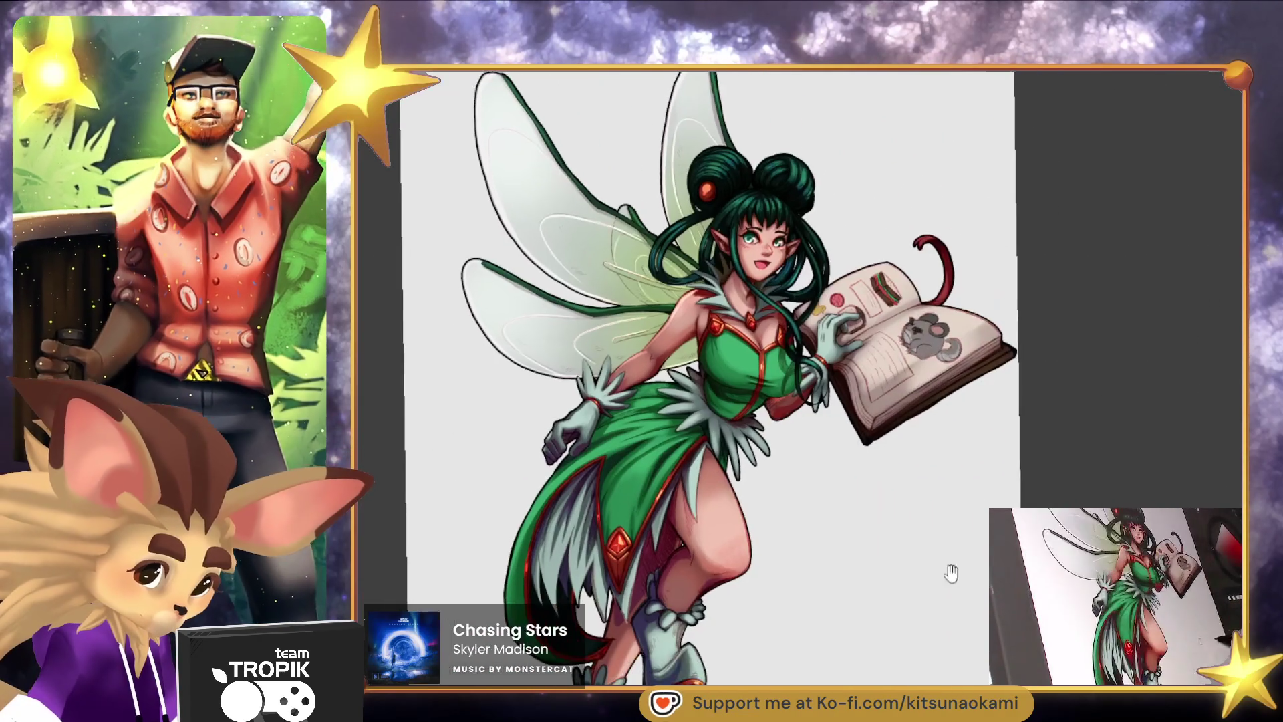
pyautogui.moveTo(951, 573)
pyautogui.mouseDown()
pyautogui.moveTo(976, 558)
pyautogui.moveTo(965, 575)
pyautogui.mouseUp()
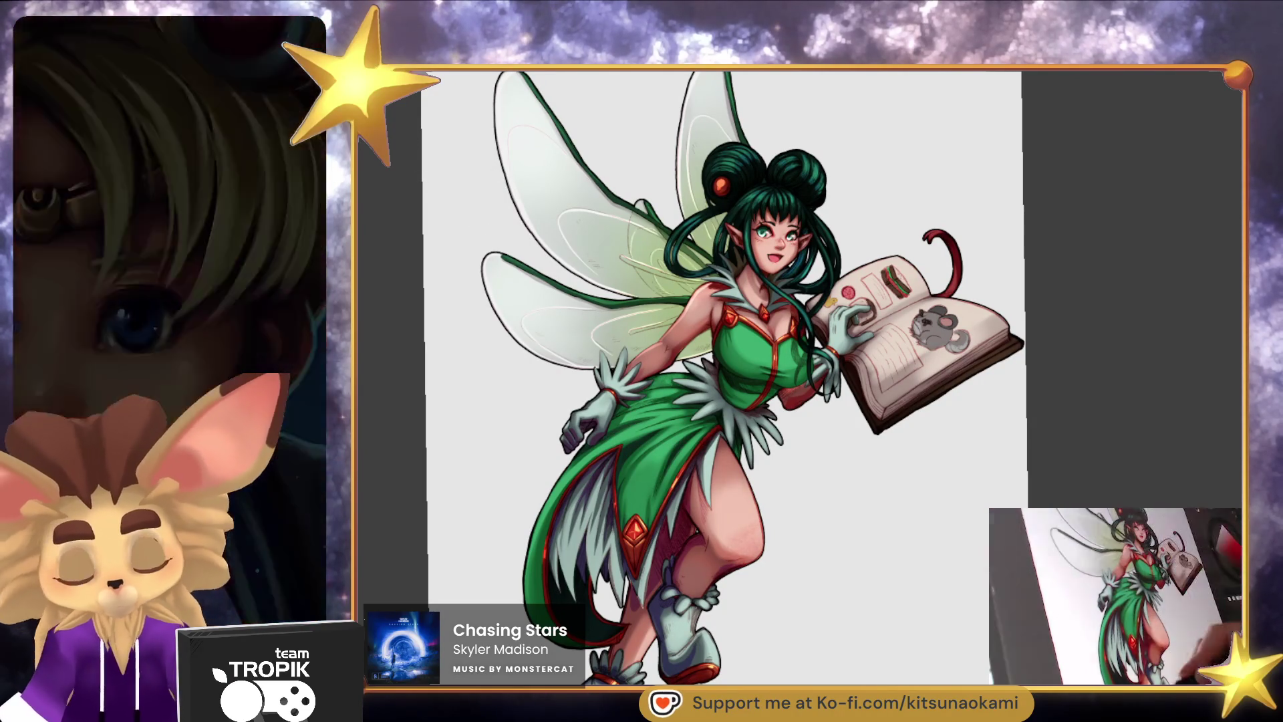
pyautogui.hotkey('ctrl', ',')
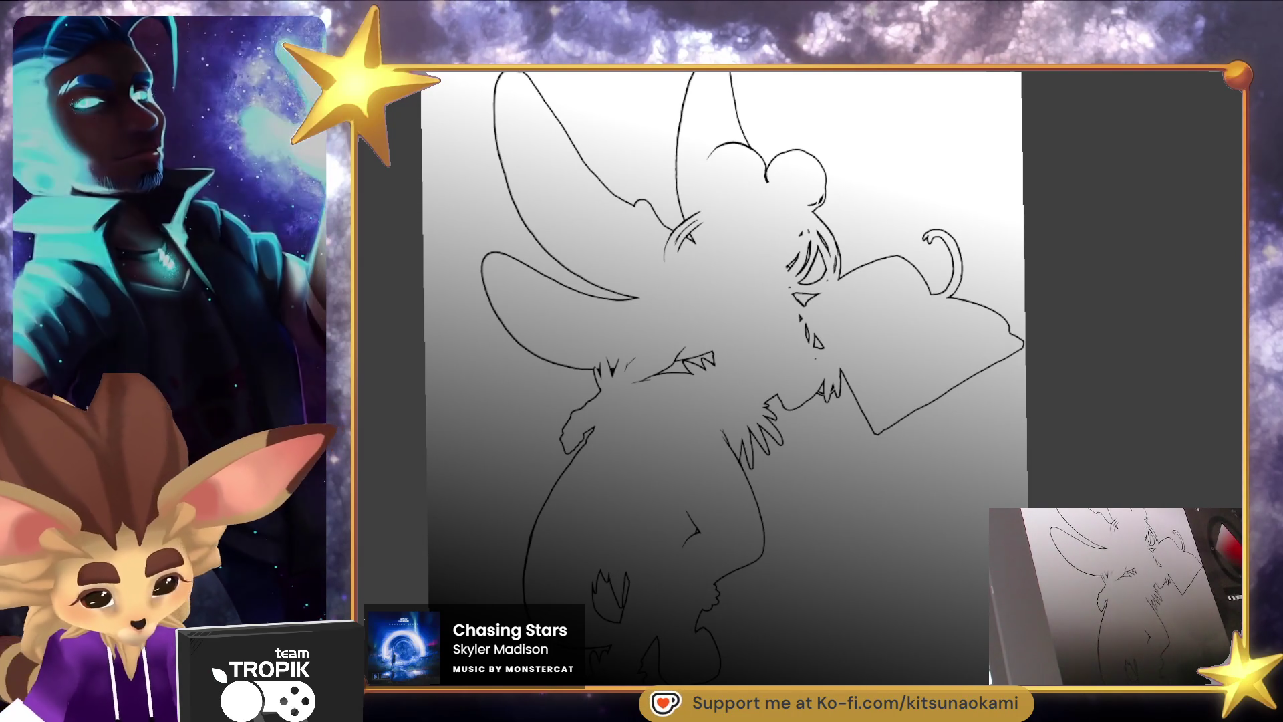
# Zoom out to fit the whole page showing the finished fairy on the gradient.
pyautogui.scroll(5, 836, 212)
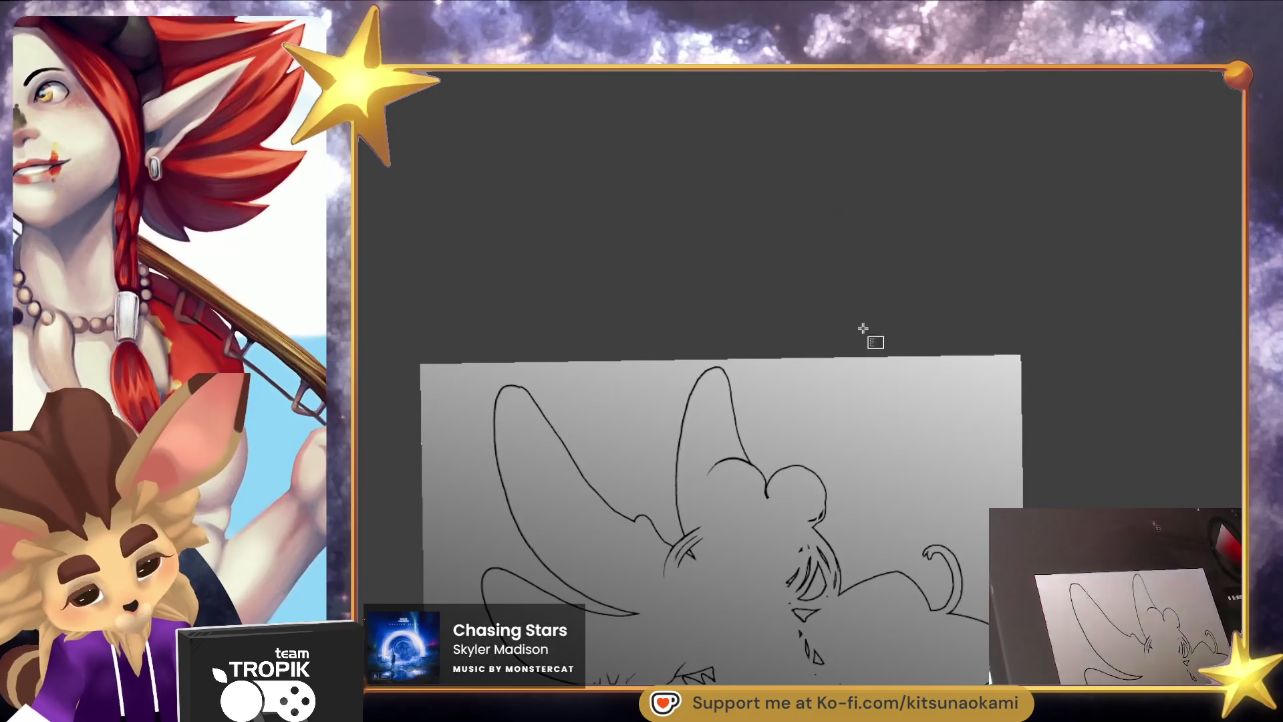
pyautogui.scroll(-4, 847, 518)
pyautogui.scroll(-3, 882, 307)
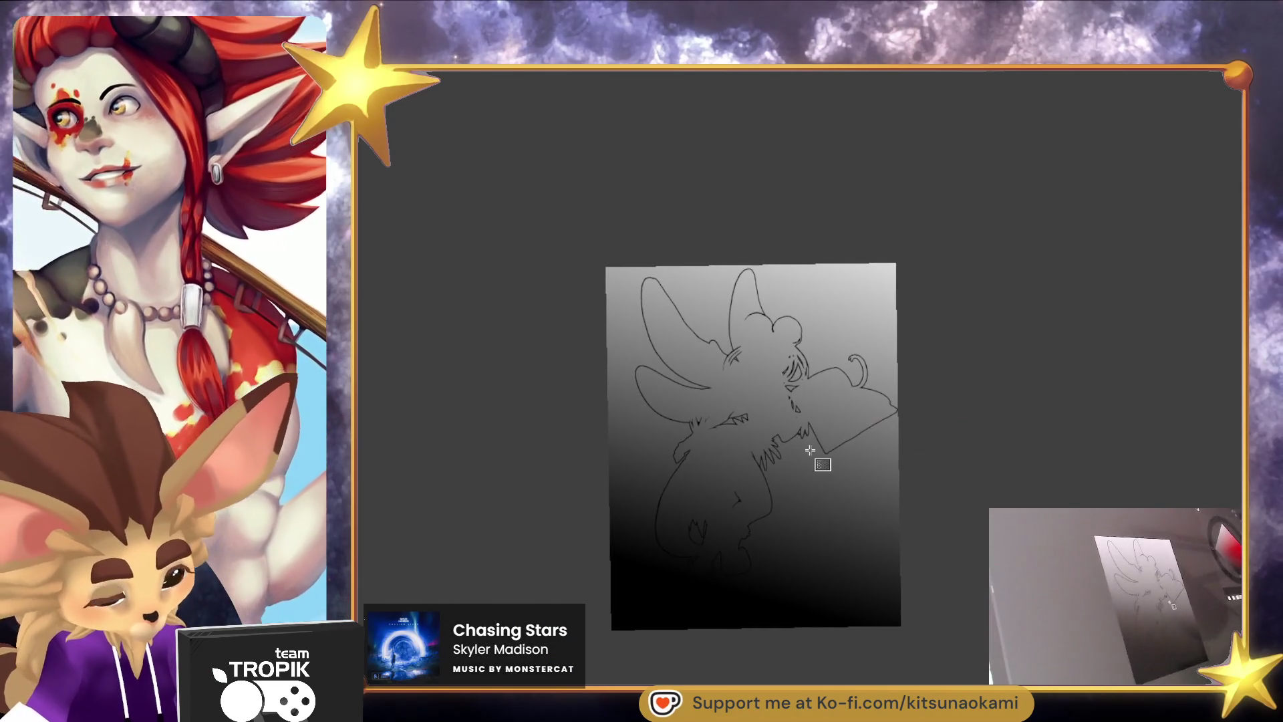
pyautogui.moveTo(715, 585); pyautogui.dragTo(795, 307)
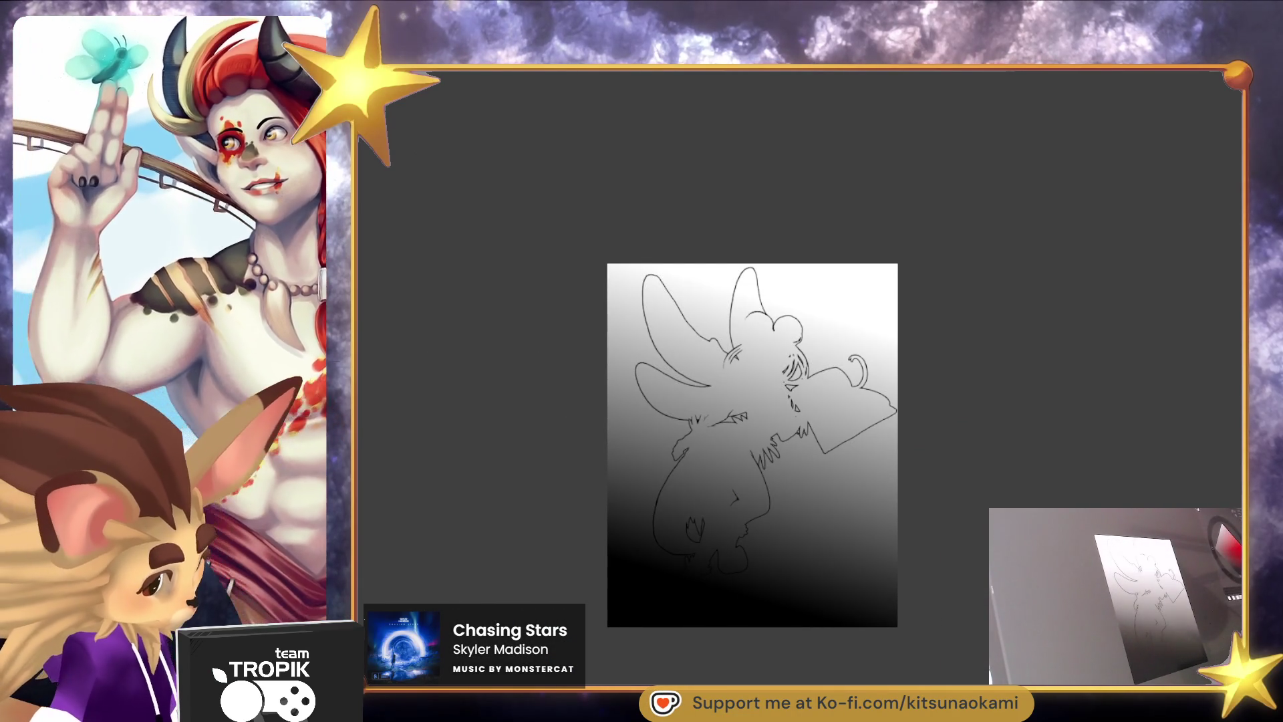
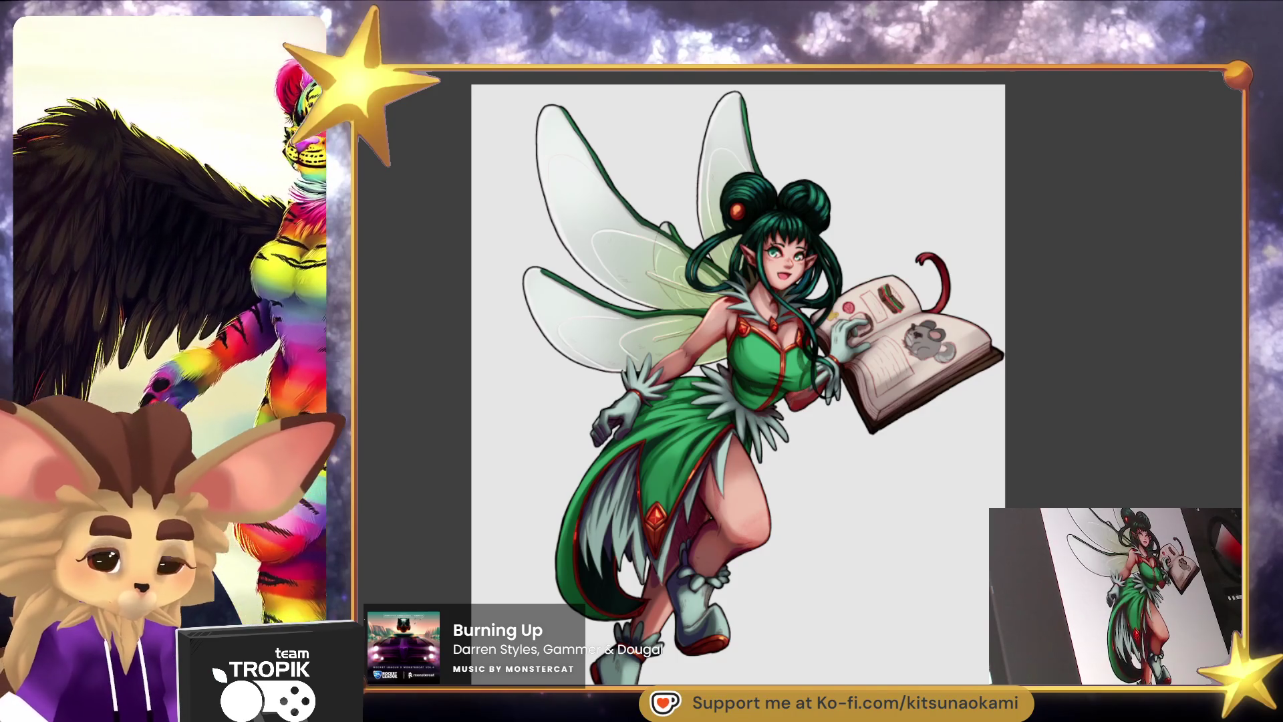
# Select the fairy's arm, face, chest, glove and book area, then clear the selection.
pyautogui.moveTo(920, 610)
pyautogui.mouseDown()
pyautogui.moveTo(931, 603)
pyautogui.moveTo(920, 661)
pyautogui.moveTo(936, 624)
pyautogui.moveTo(936, 656)
pyautogui.moveTo(959, 588)
pyautogui.moveTo(948, 593)
pyautogui.moveTo(954, 611)
pyautogui.moveTo(971, 581)
pyautogui.moveTo(949, 599)
pyautogui.moveTo(953, 675)
pyautogui.mouseUp()
pyautogui.scroll(5, 910, 384)
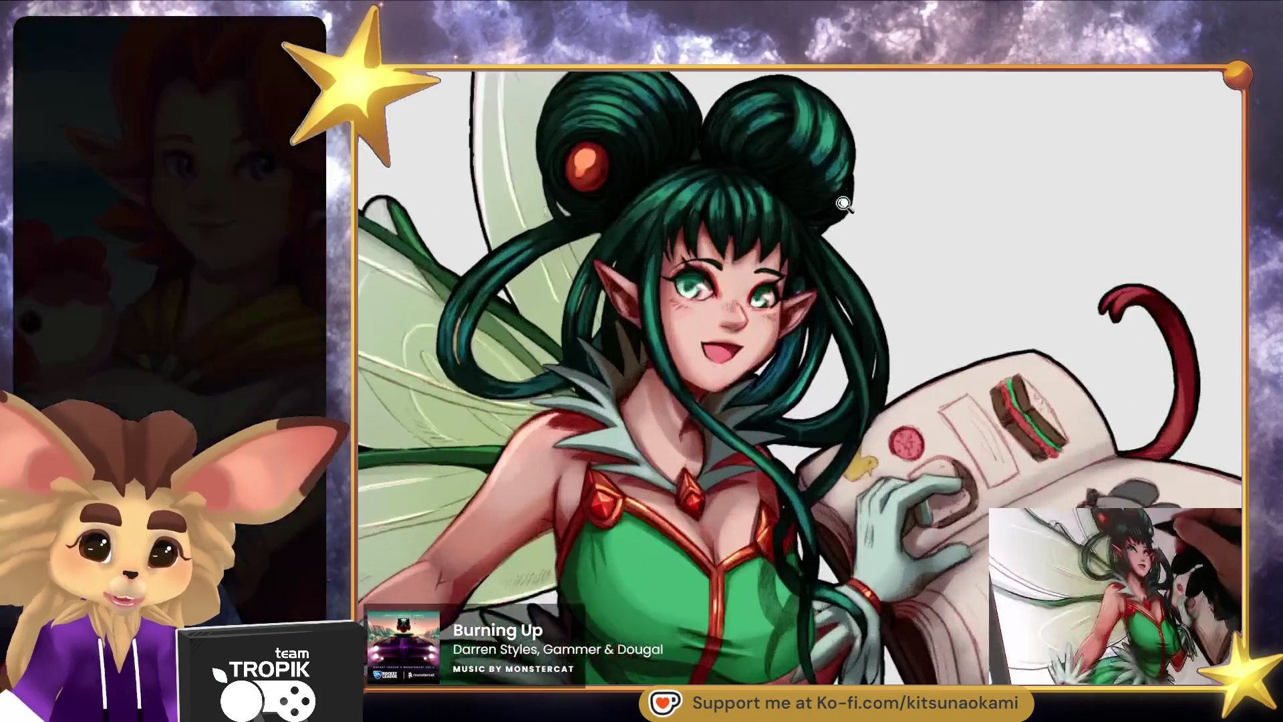
pyautogui.moveTo(911, 385); pyautogui.dragTo(949, 445)
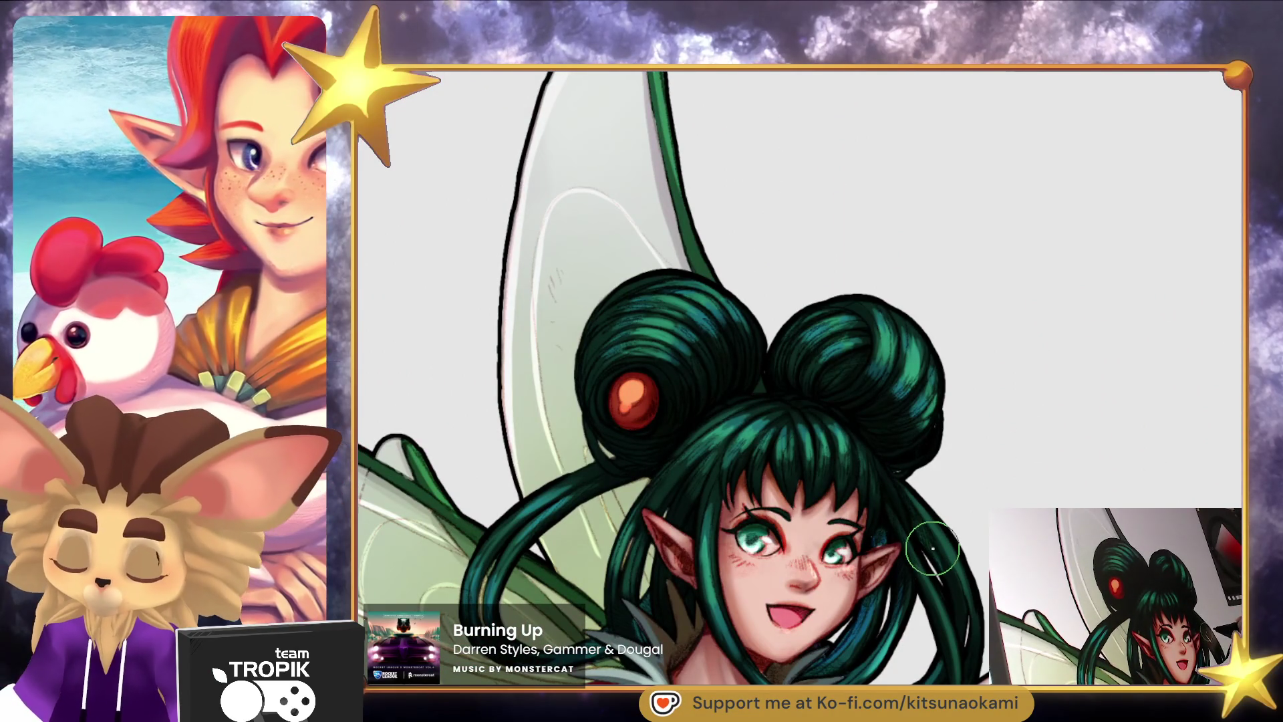
pyautogui.scroll(-5, 926, 572)
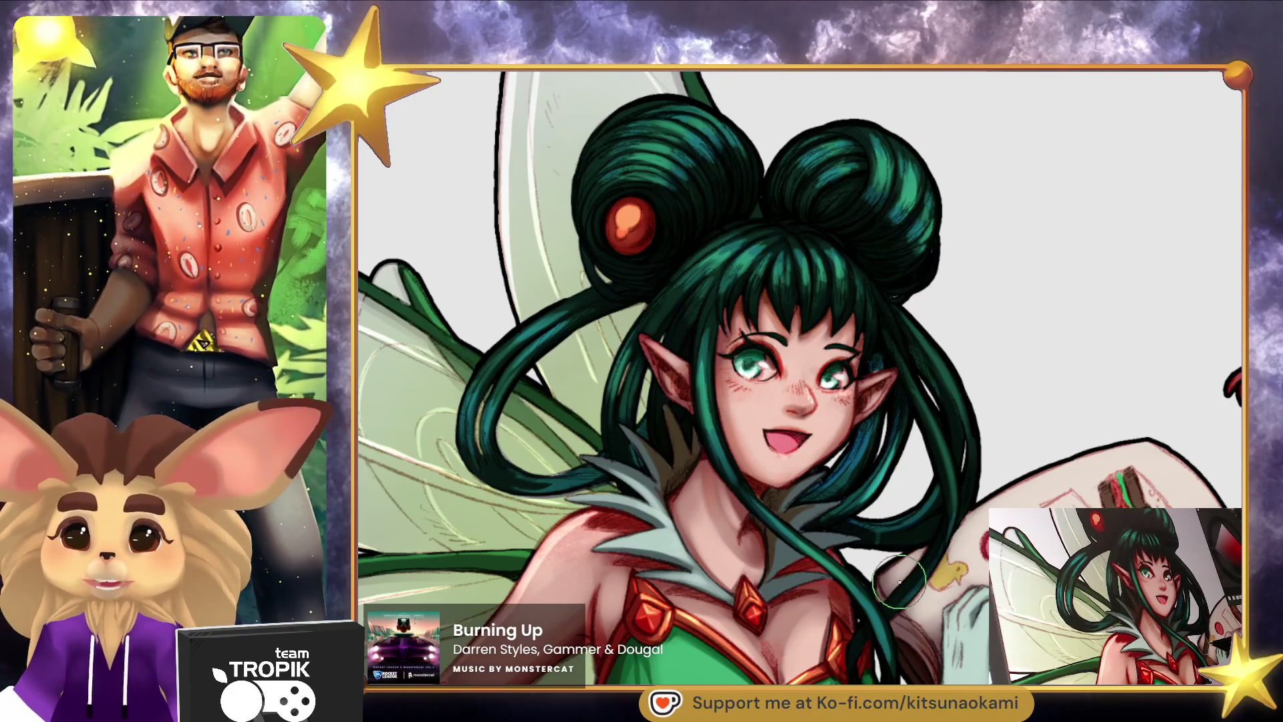
pyautogui.moveTo(898, 597)
pyautogui.mouseDown()
pyautogui.moveTo(930, 527)
pyautogui.moveTo(905, 576)
pyautogui.mouseUp()
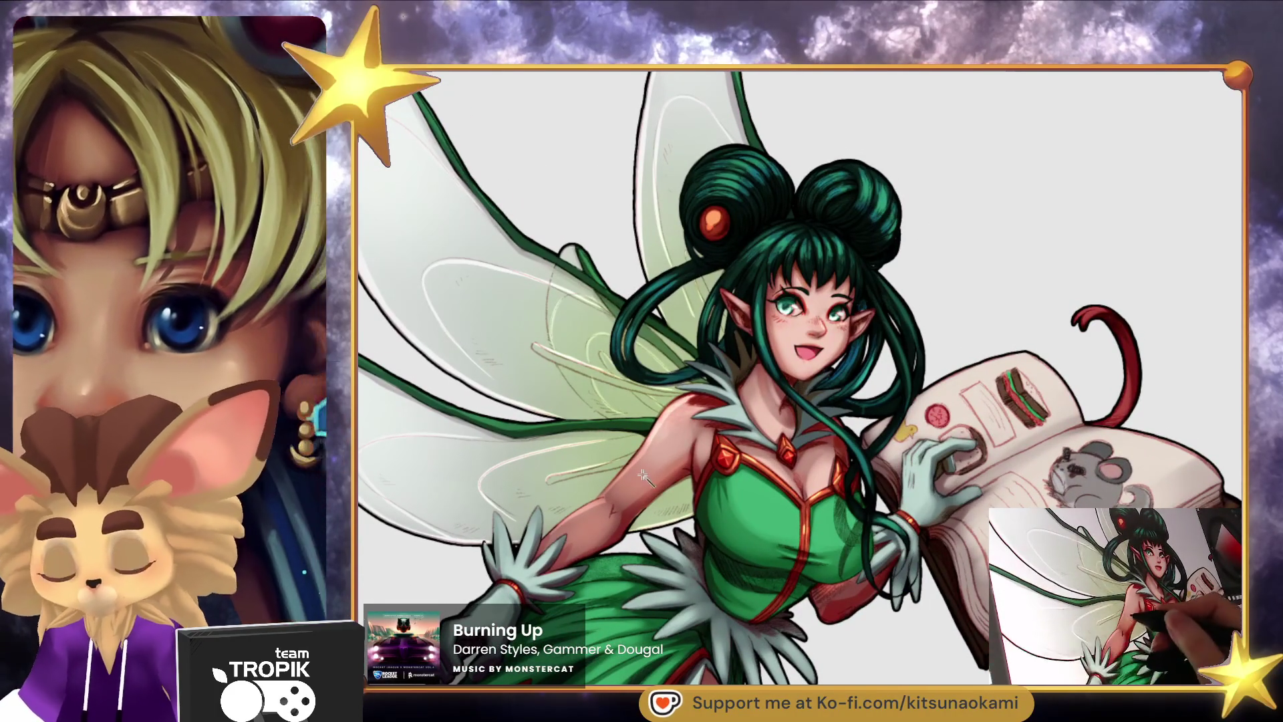
pyautogui.click(596, 521)
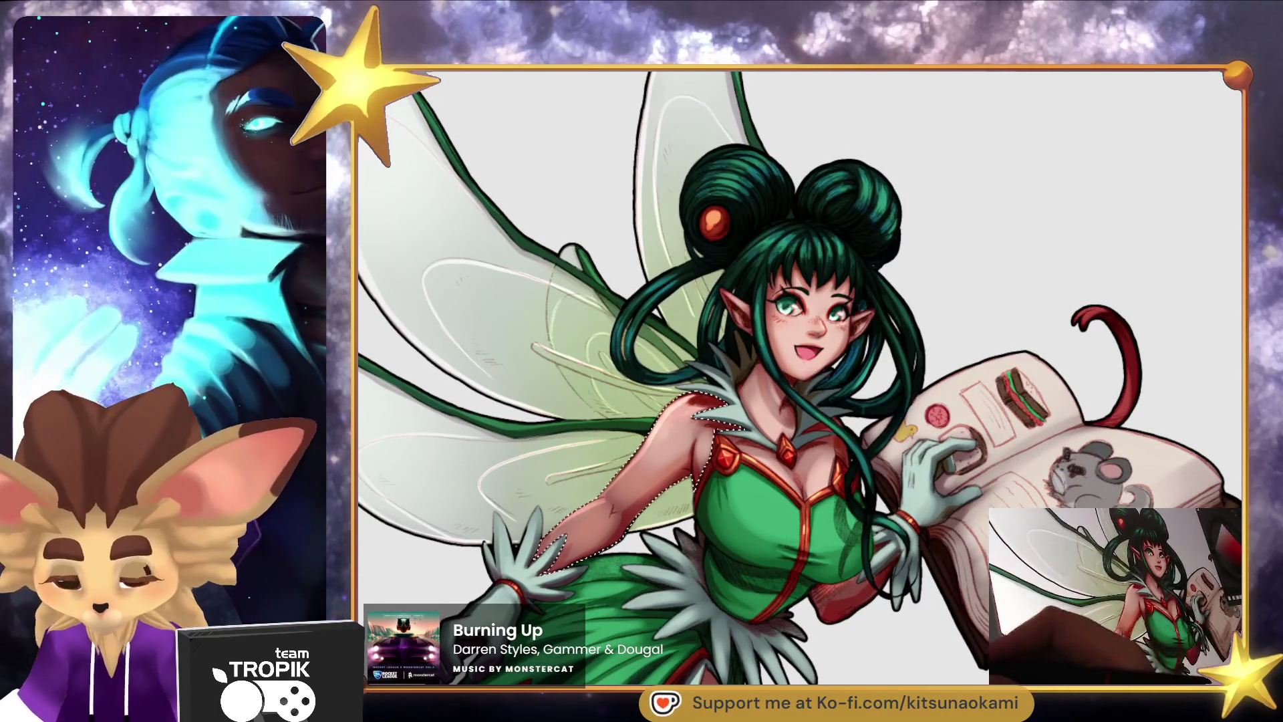
pyautogui.keyDown('shift'); pyautogui.click(958, 553); pyautogui.keyUp('shift')
pyautogui.moveTo(957, 554)
pyautogui.mouseDown()
pyautogui.moveTo(936, 381)
pyautogui.moveTo(909, 415)
pyautogui.moveTo(866, 295)
pyautogui.moveTo(765, 481)
pyautogui.mouseUp()
pyautogui.hotkey('ctrl', 'd')
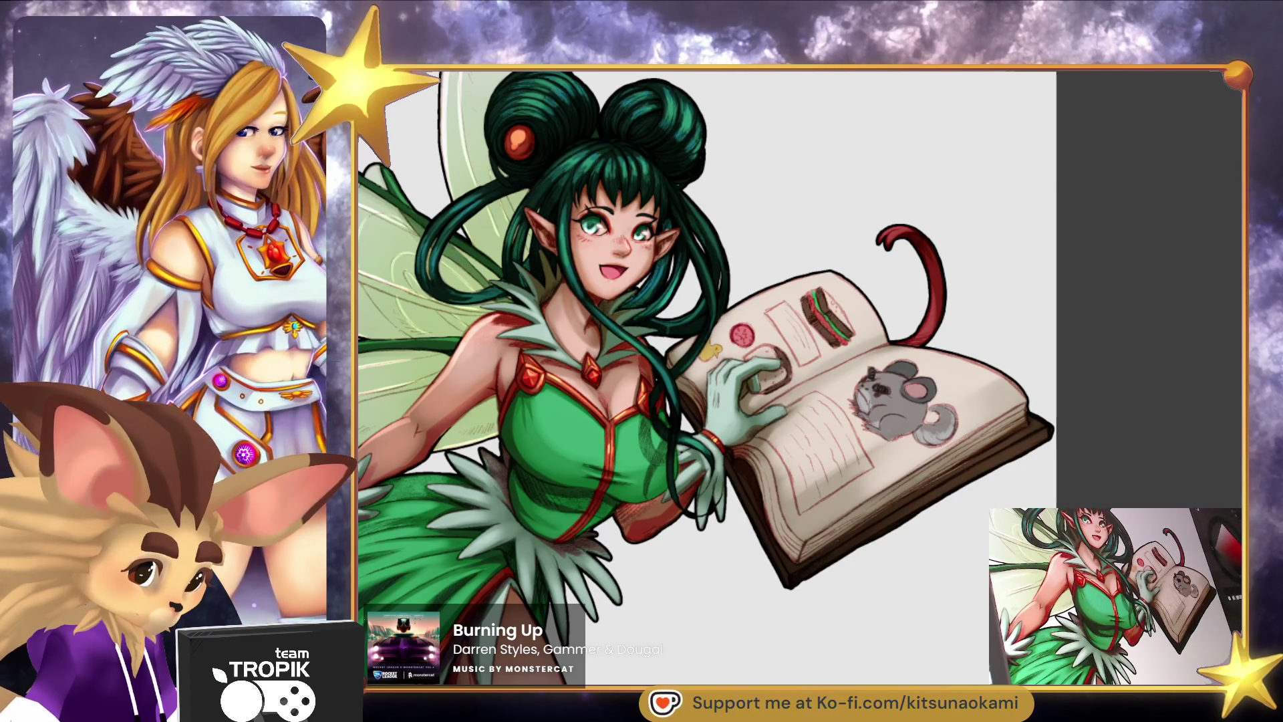
# Paint a thin dark line sharpening the contour near the fairy's knee.
pyautogui.scroll(-2, 895, 468)
pyautogui.moveTo(886, 485)
pyautogui.mouseDown()
pyautogui.moveTo(949, 314)
pyautogui.moveTo(943, 403)
pyautogui.mouseUp()
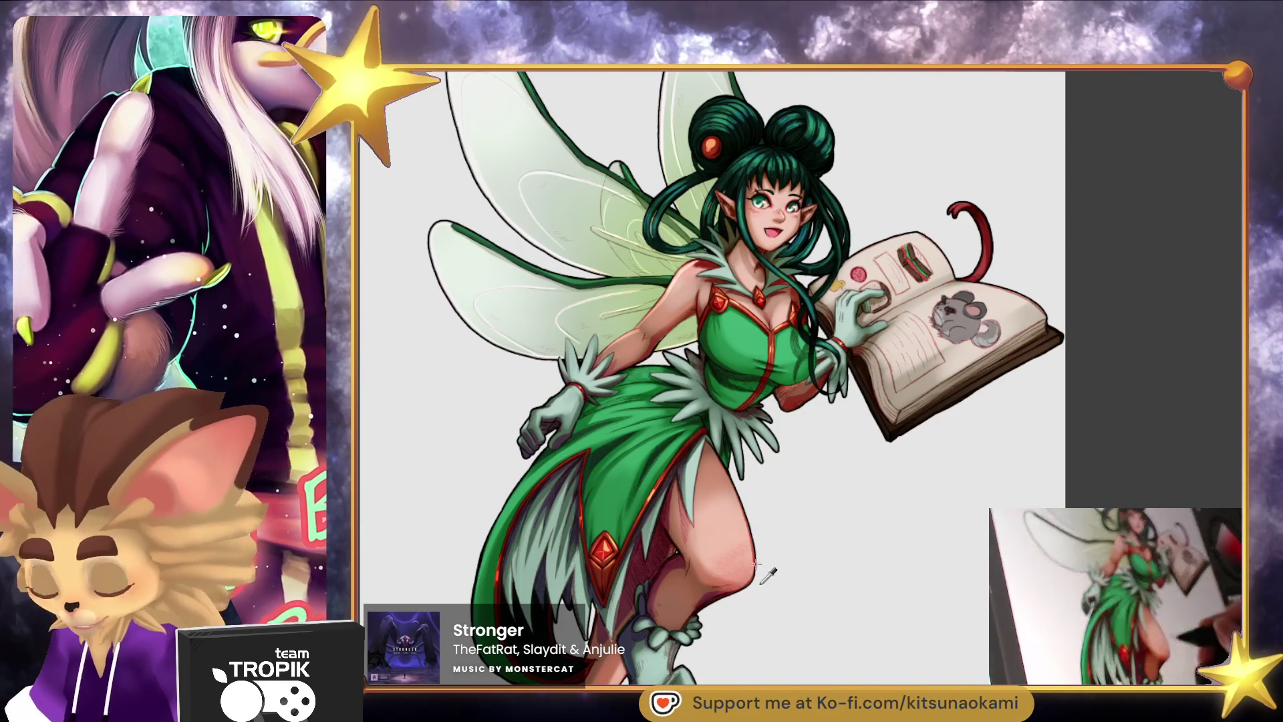
pyautogui.scroll(5, 743, 583)
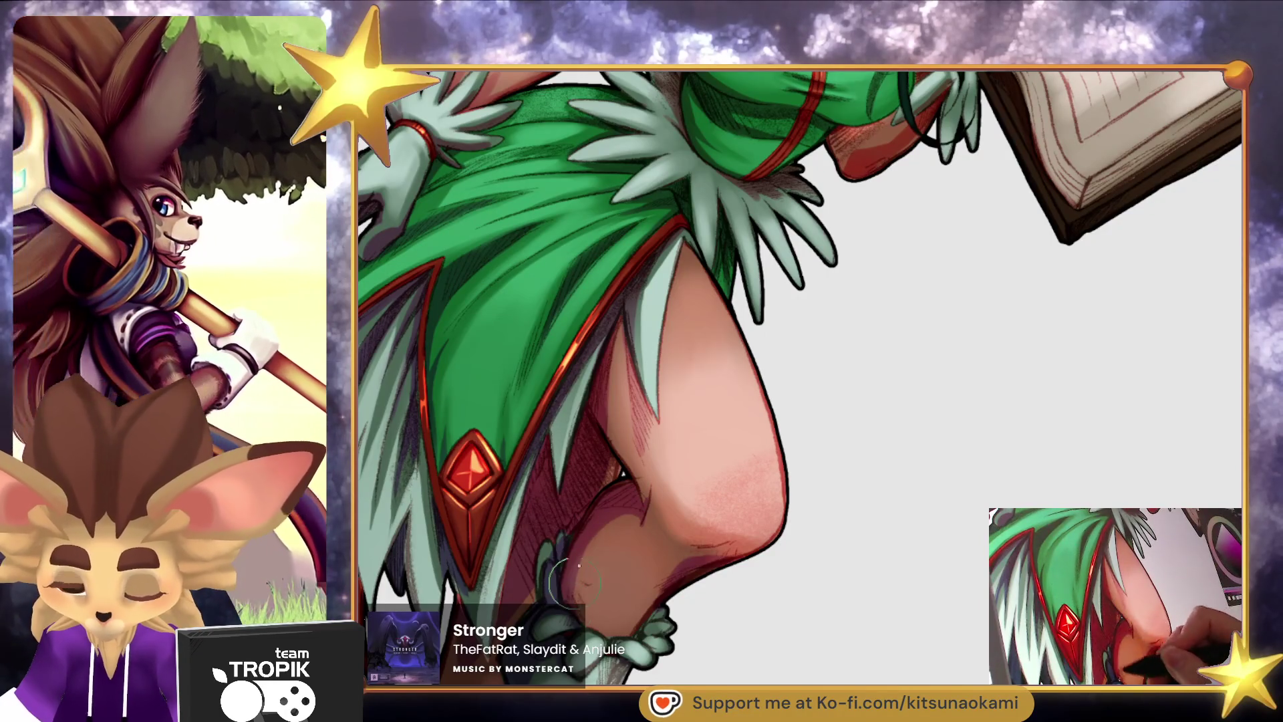
pyautogui.scroll(-4, 725, 562)
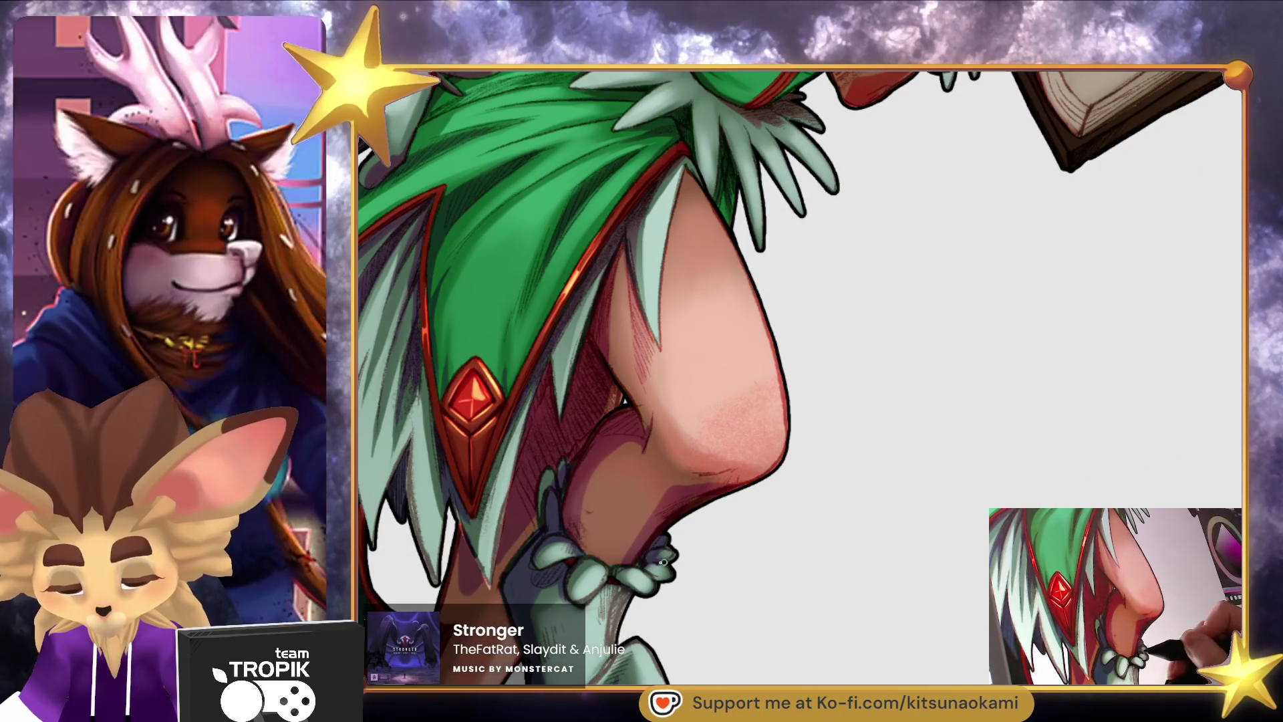
pyautogui.scroll(-1, 658, 546)
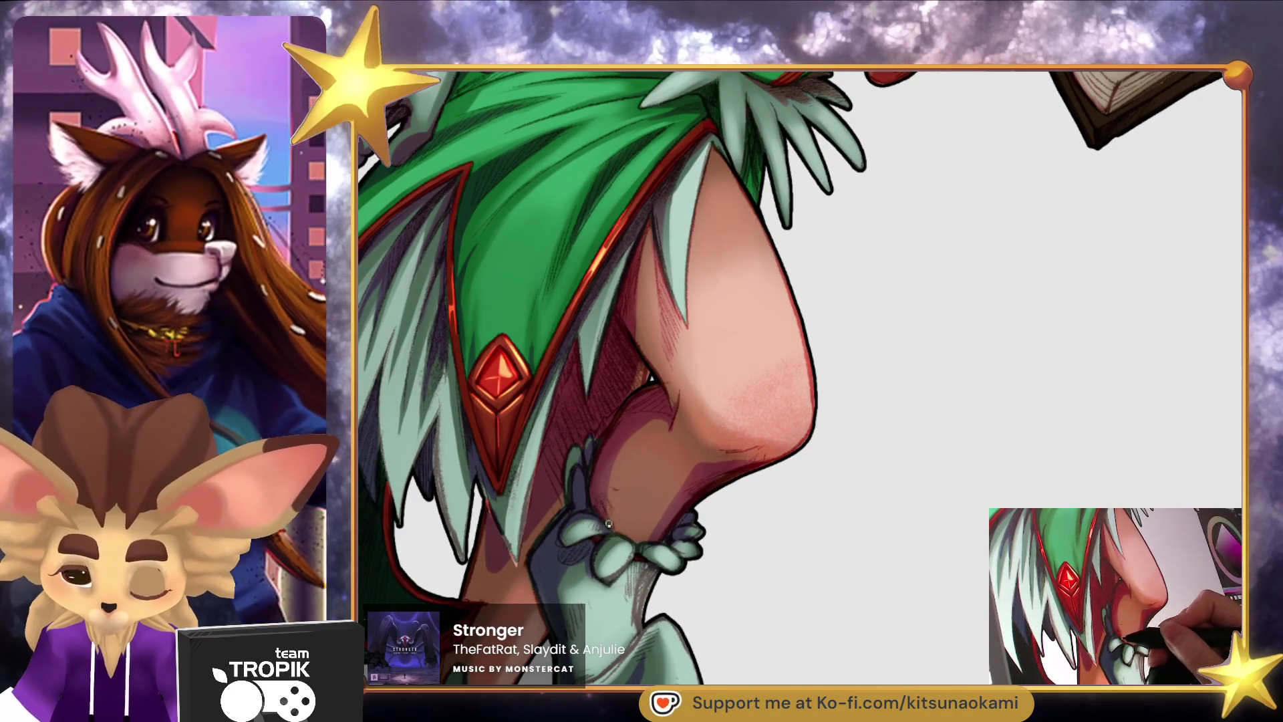
pyautogui.moveTo(574, 494); pyautogui.dragTo(572, 454)
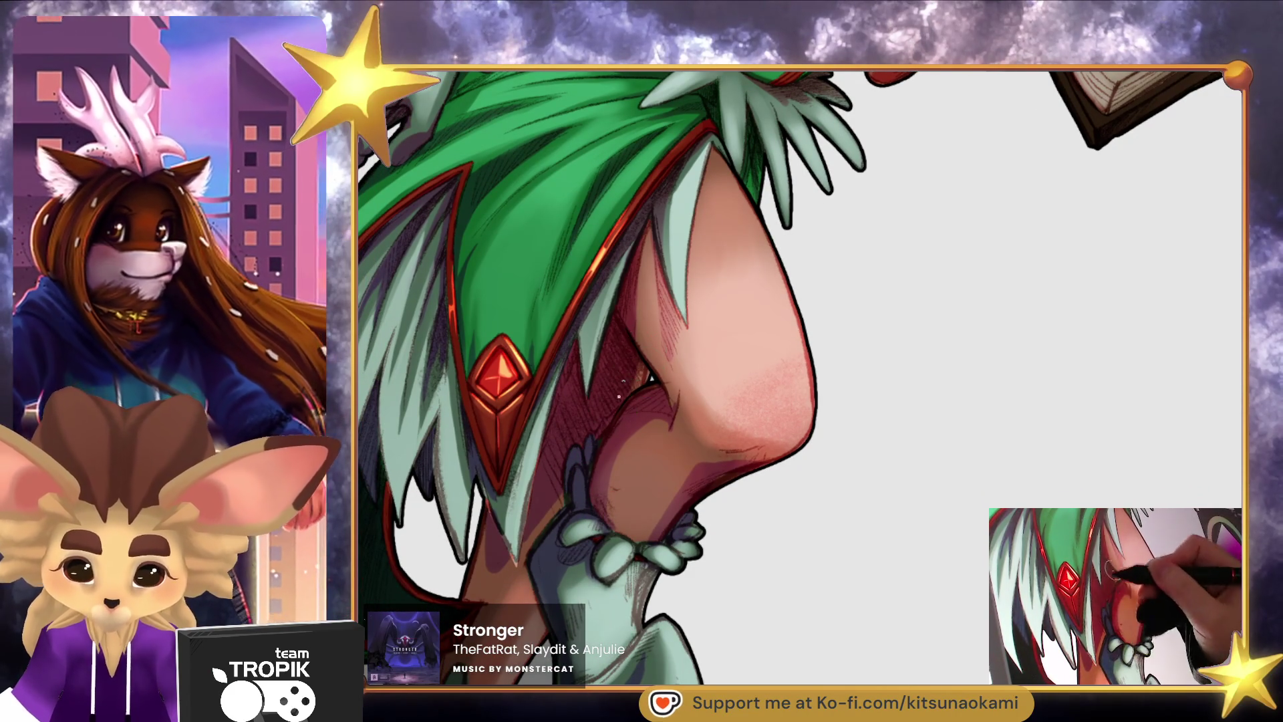
pyautogui.scroll(-3, 588, 461)
pyautogui.scroll(-3, 544, 528)
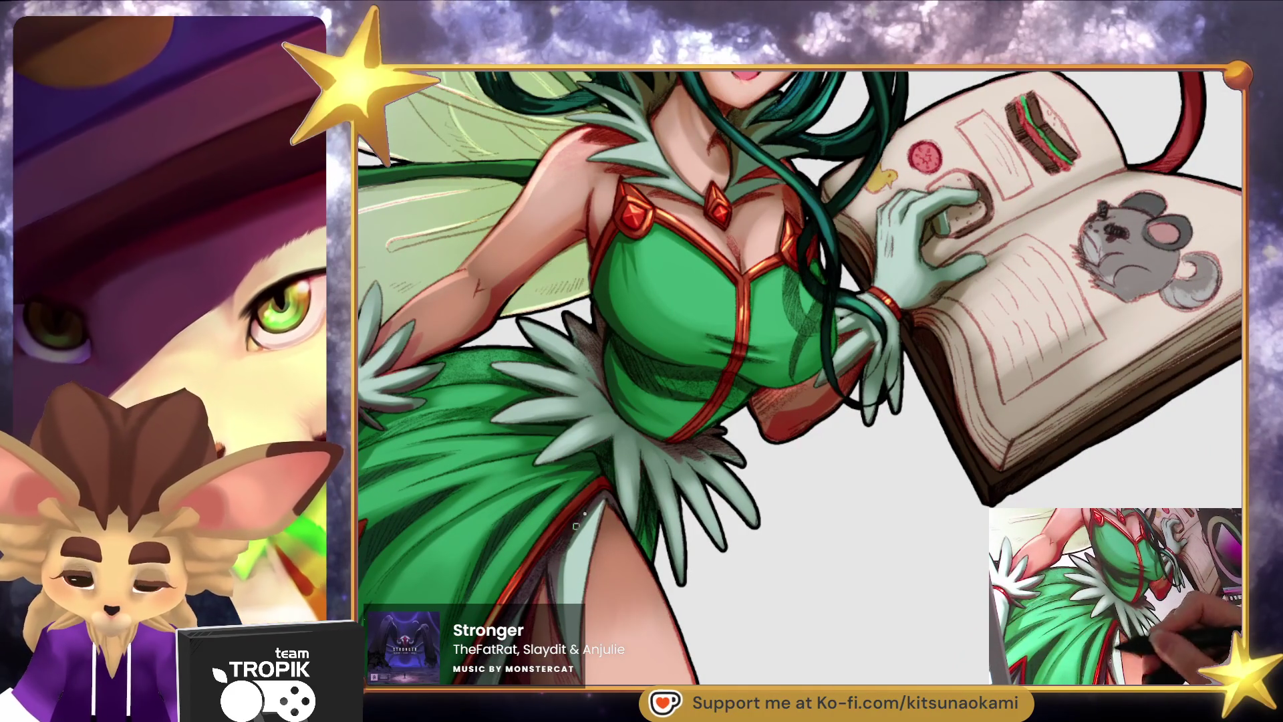
# Paint a darker green shading stroke on the waist right of the red strap, then review the figure.
pyautogui.scroll(1, 662, 511)
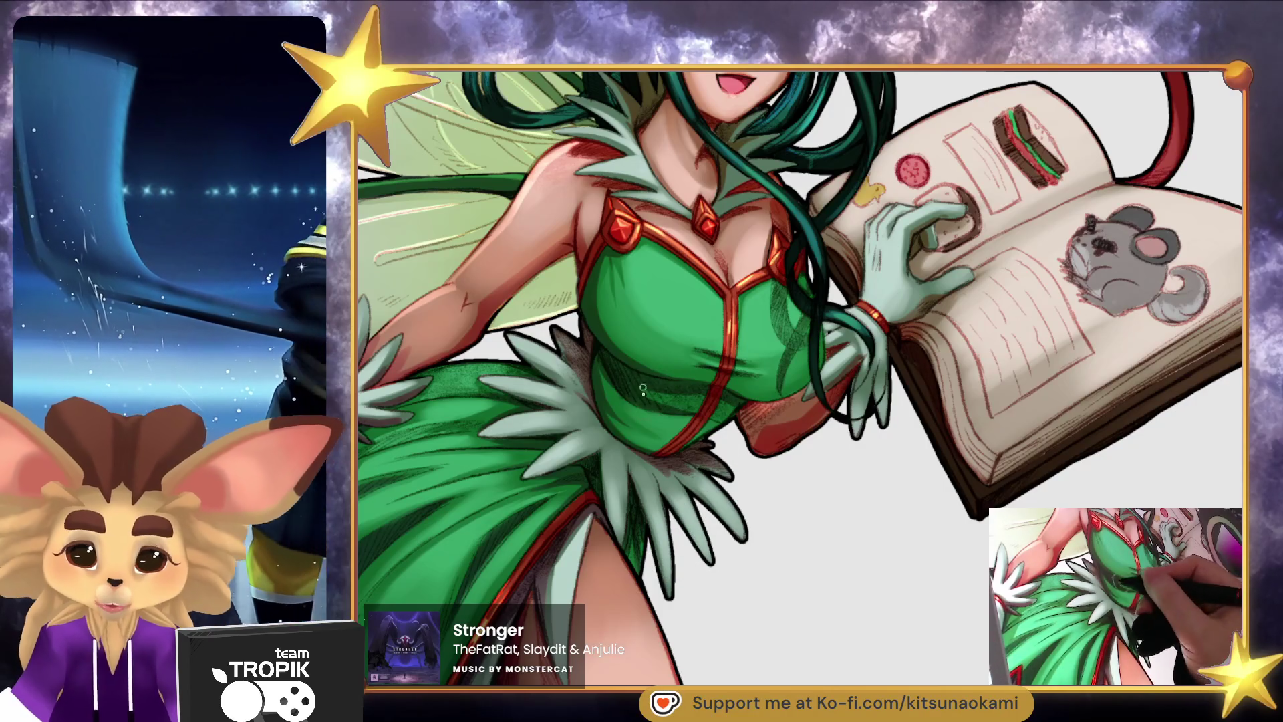
pyautogui.moveTo(671, 407); pyautogui.dragTo(718, 424)
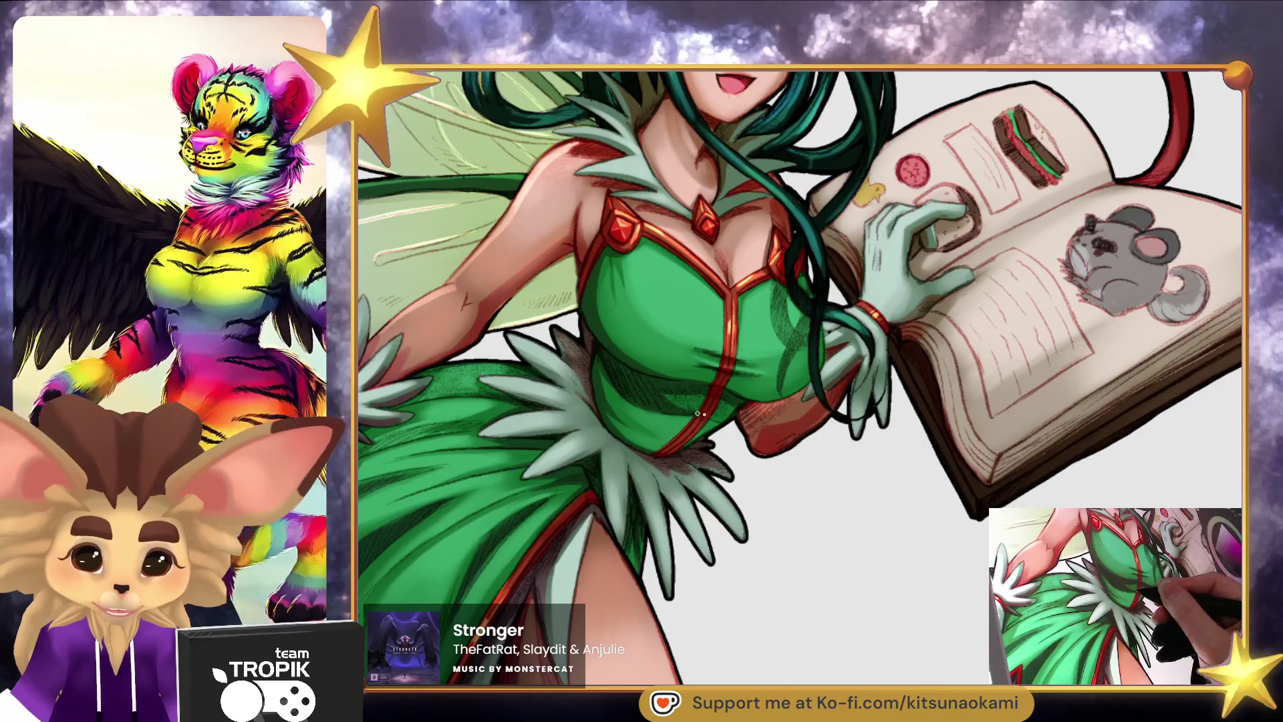
pyautogui.moveTo(698, 411)
pyautogui.mouseDown()
pyautogui.moveTo(720, 514)
pyautogui.moveTo(703, 509)
pyautogui.mouseUp()
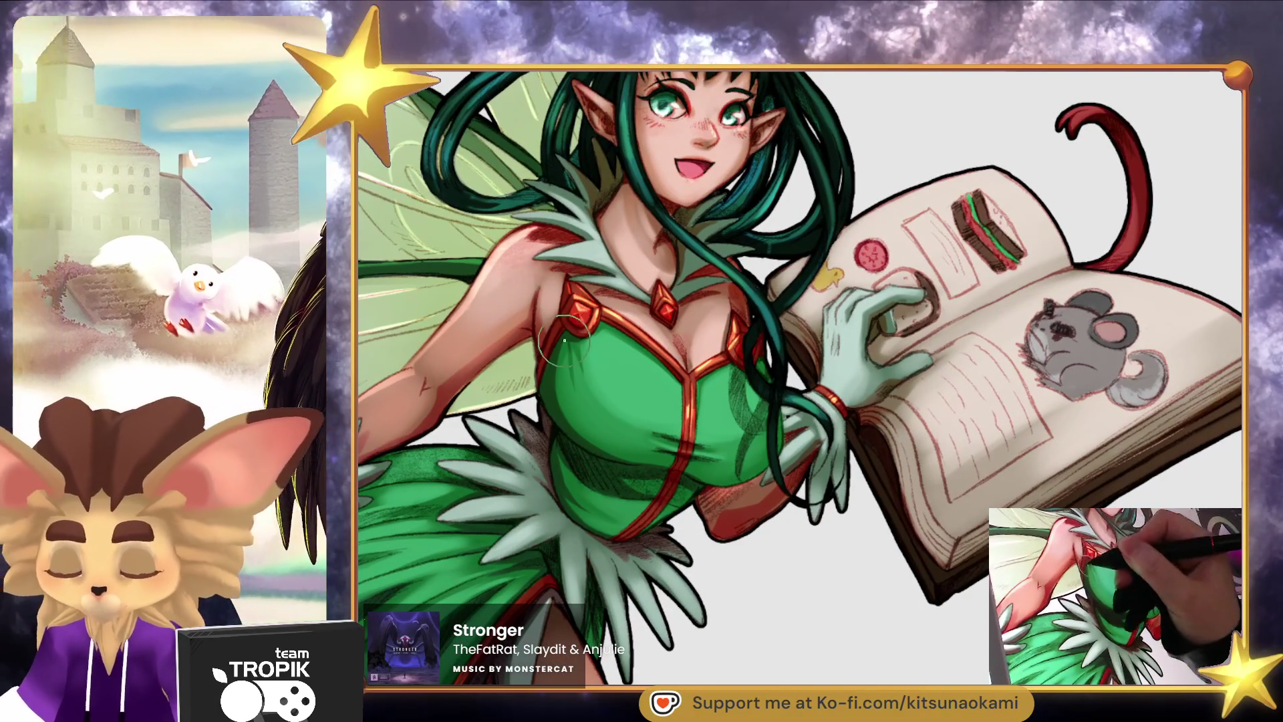
pyautogui.scroll(2, 564, 345)
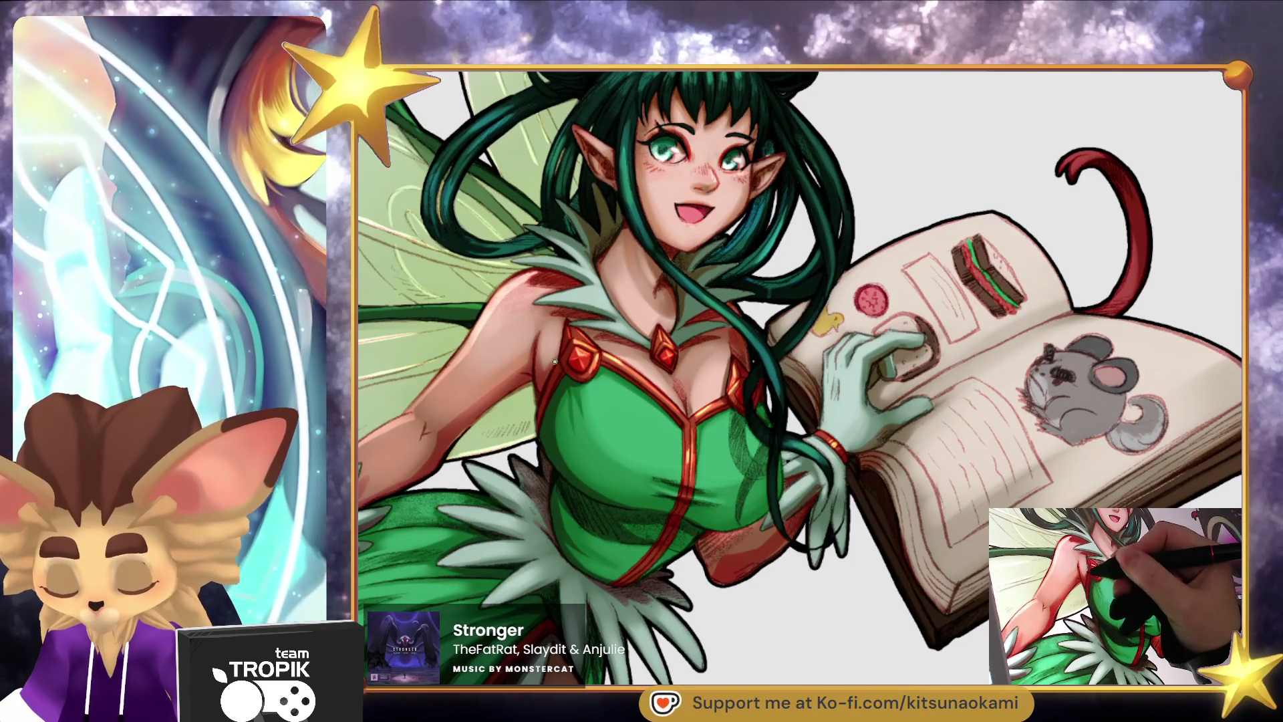
pyautogui.moveTo(593, 366); pyautogui.dragTo(593, 356)
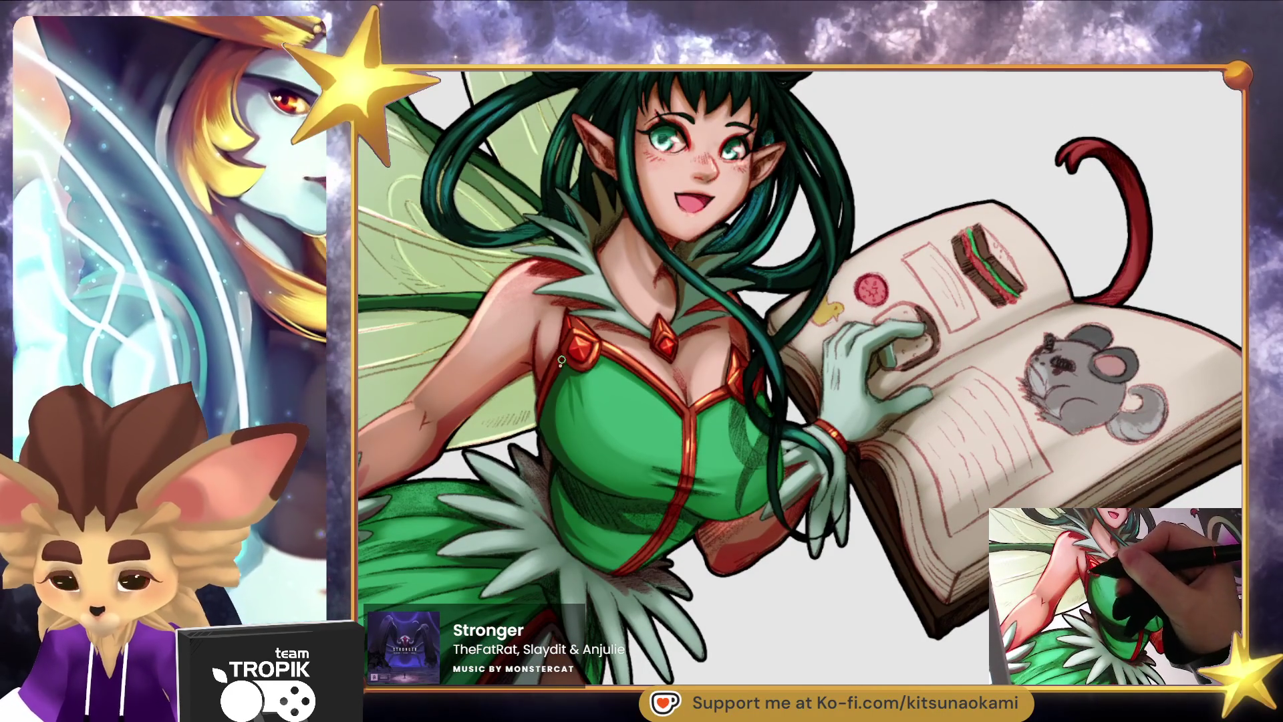
pyautogui.moveTo(464, 409); pyautogui.dragTo(546, 390)
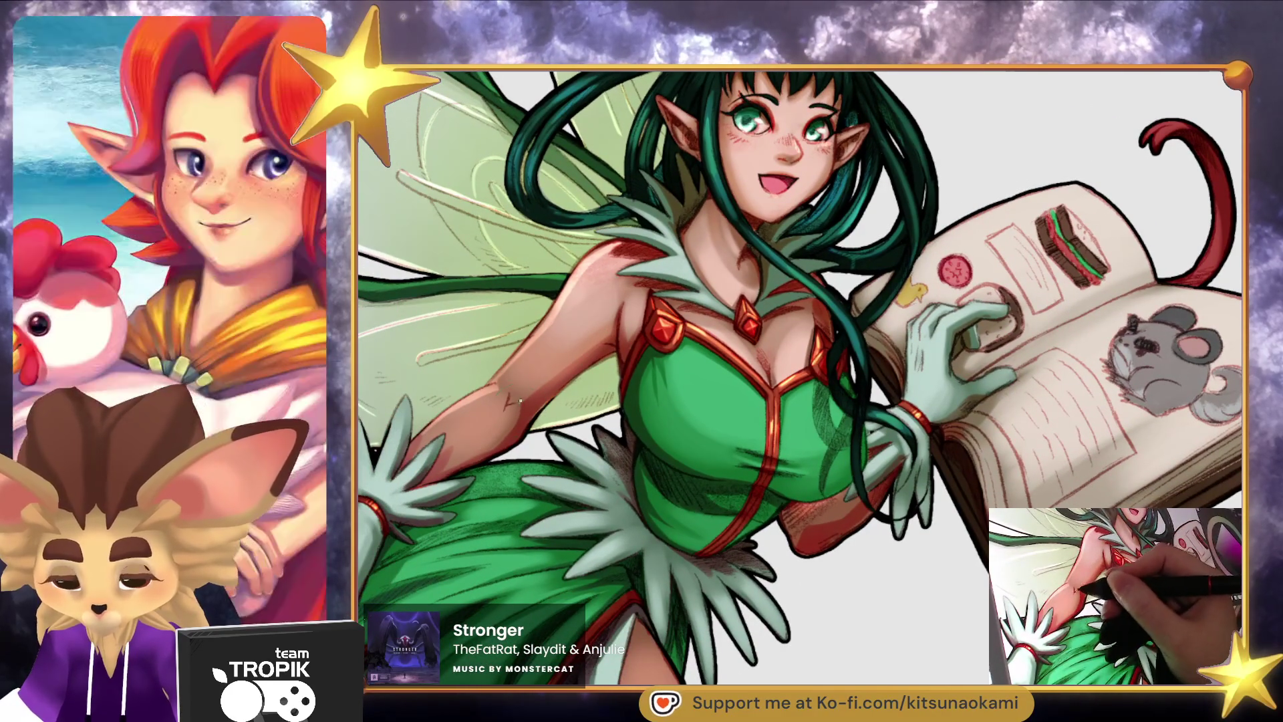
pyautogui.moveTo(533, 378); pyautogui.dragTo(563, 342)
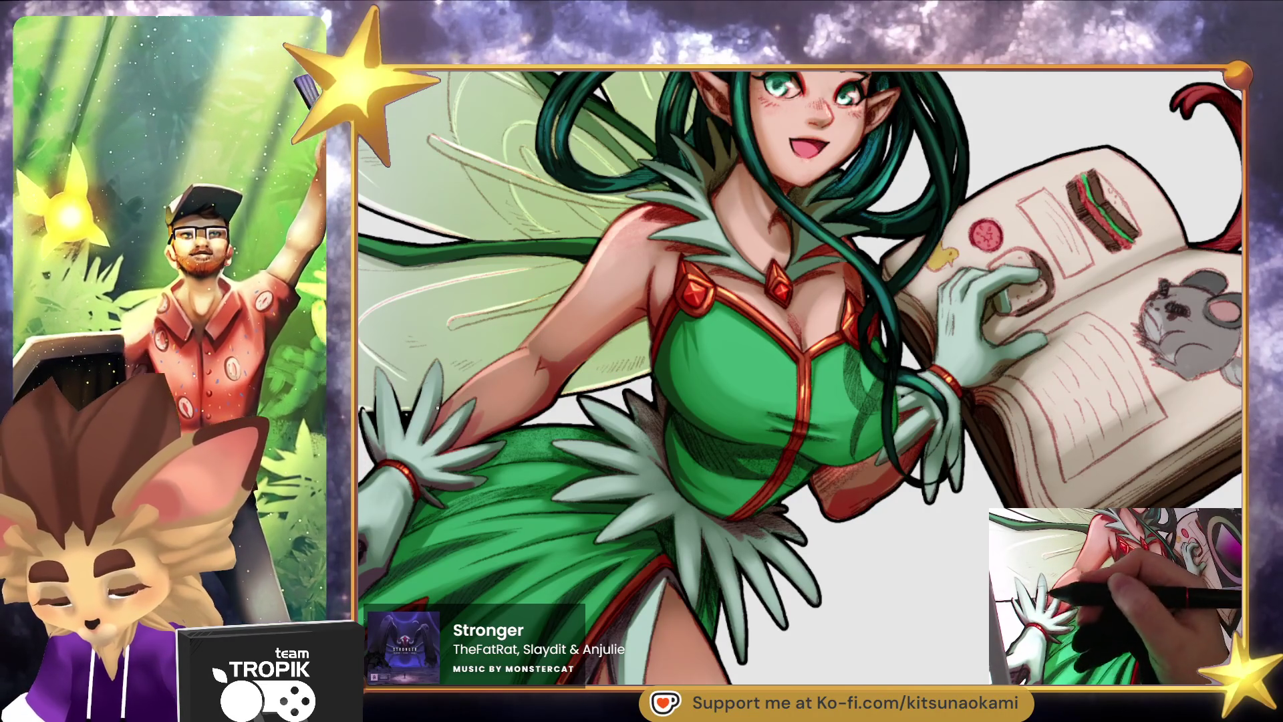
pyautogui.moveTo(434, 411); pyautogui.dragTo(491, 391)
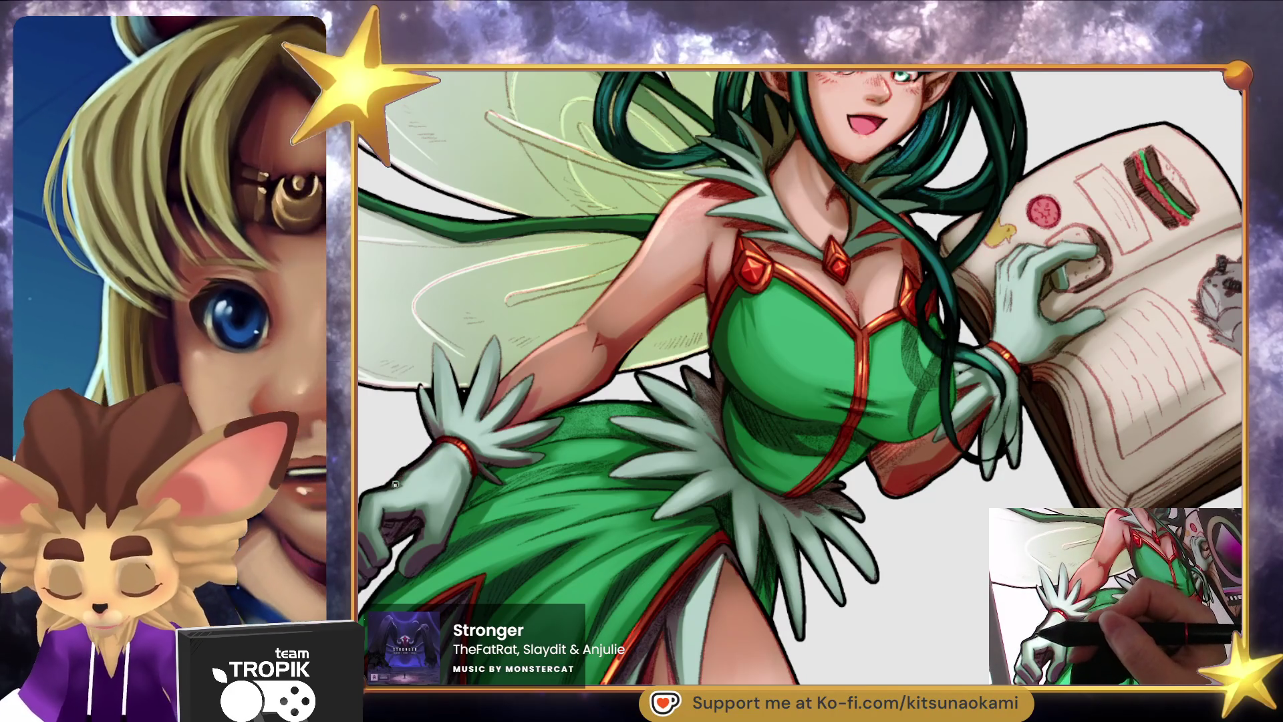
pyautogui.moveTo(401, 473); pyautogui.dragTo(443, 440)
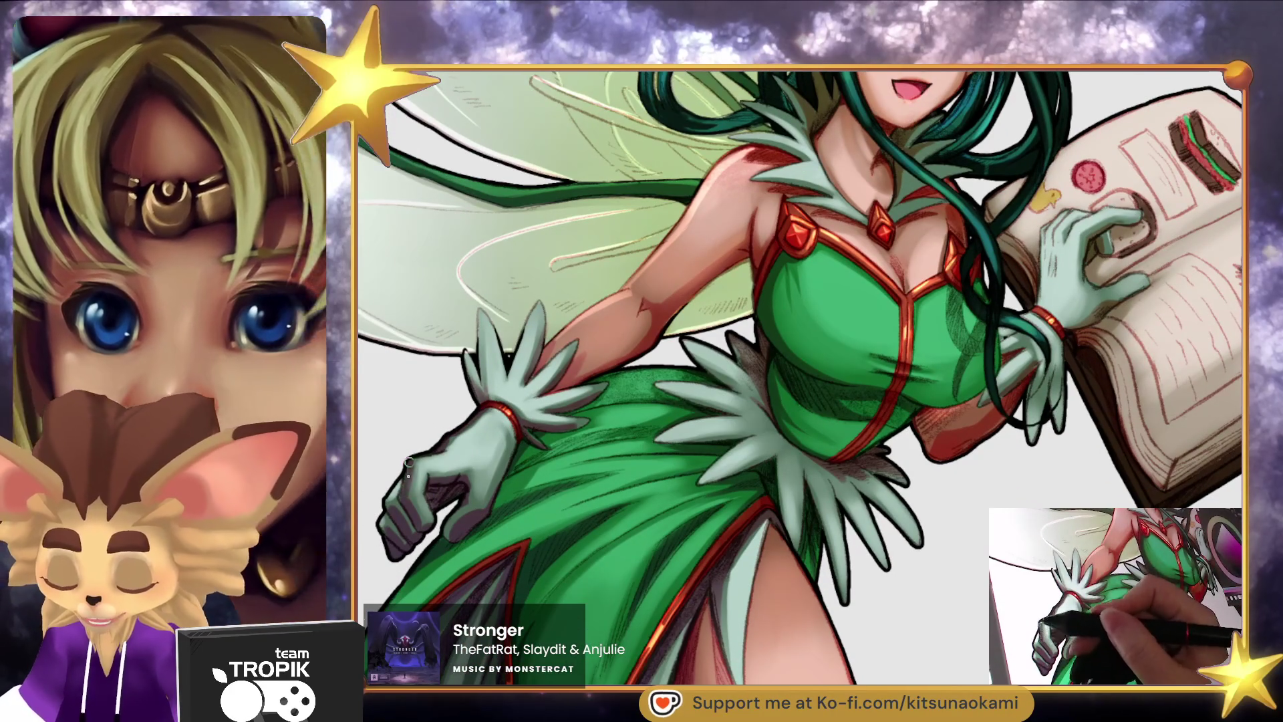
pyautogui.scroll(-2, 548, 431)
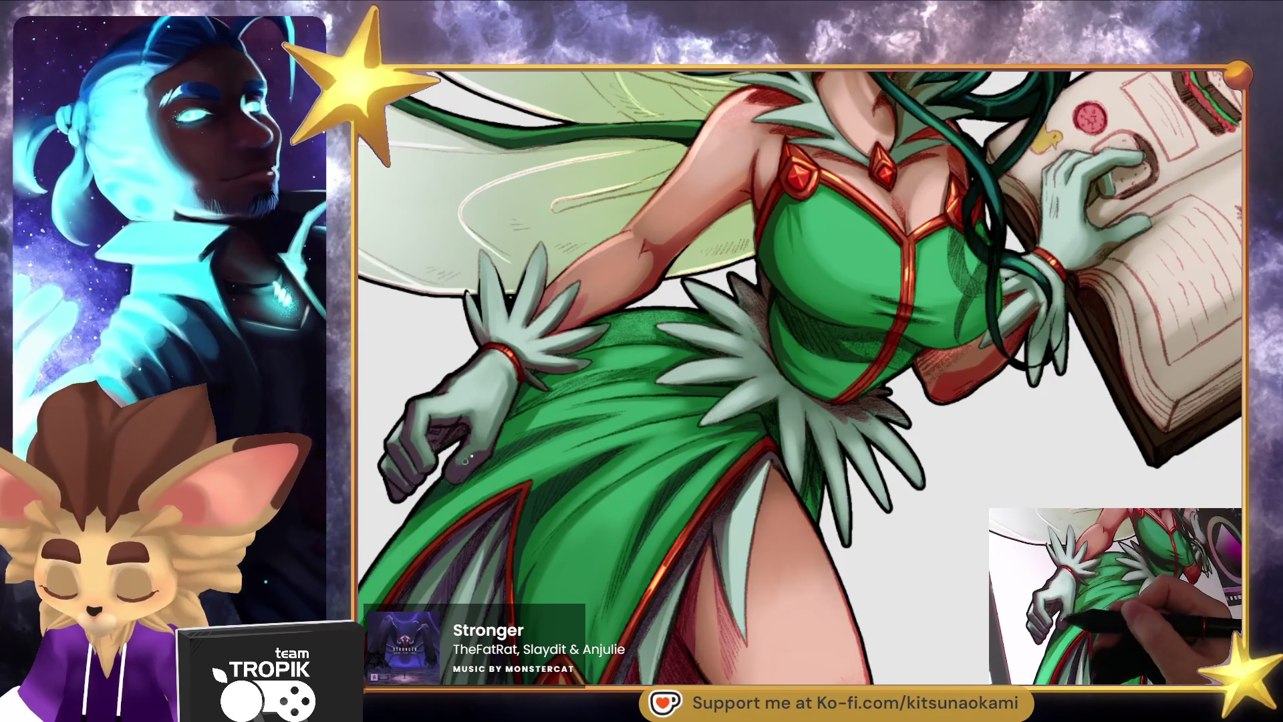
pyautogui.scroll(-3, 490, 446)
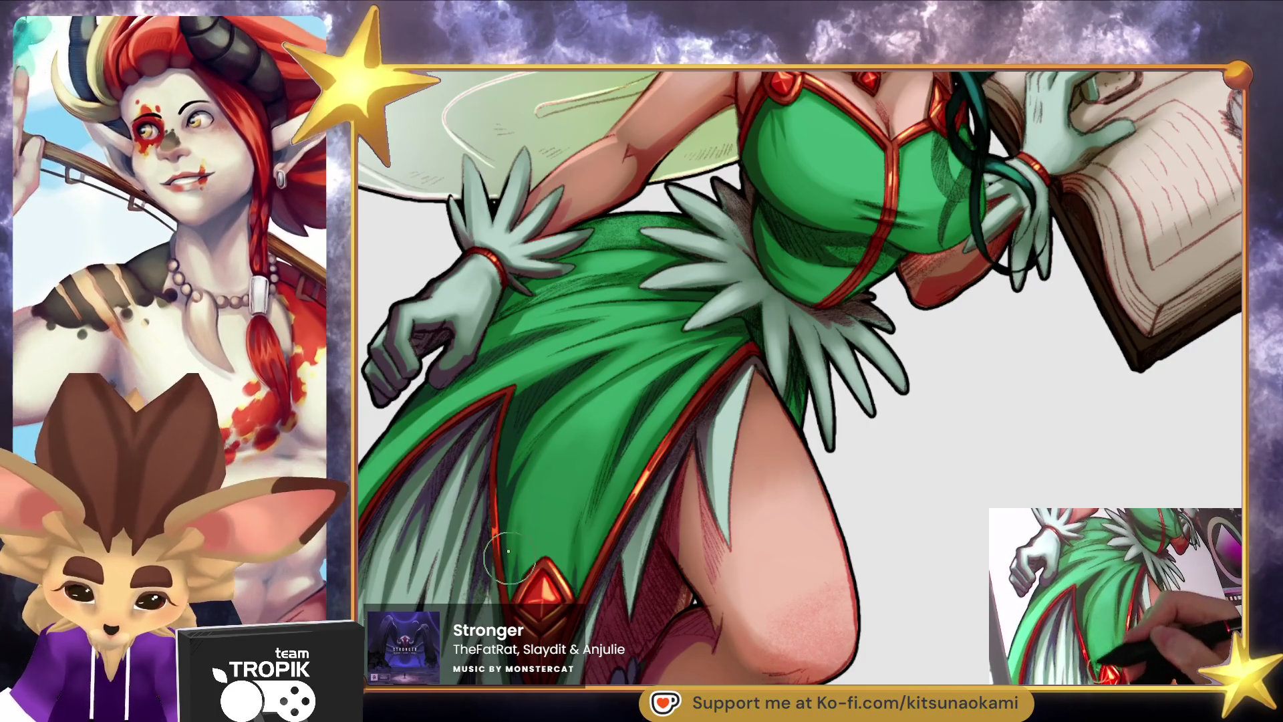
# Paint darker green shading and hatching into the fairy's dress and skirt folds.
pyautogui.scroll(-3, 518, 481)
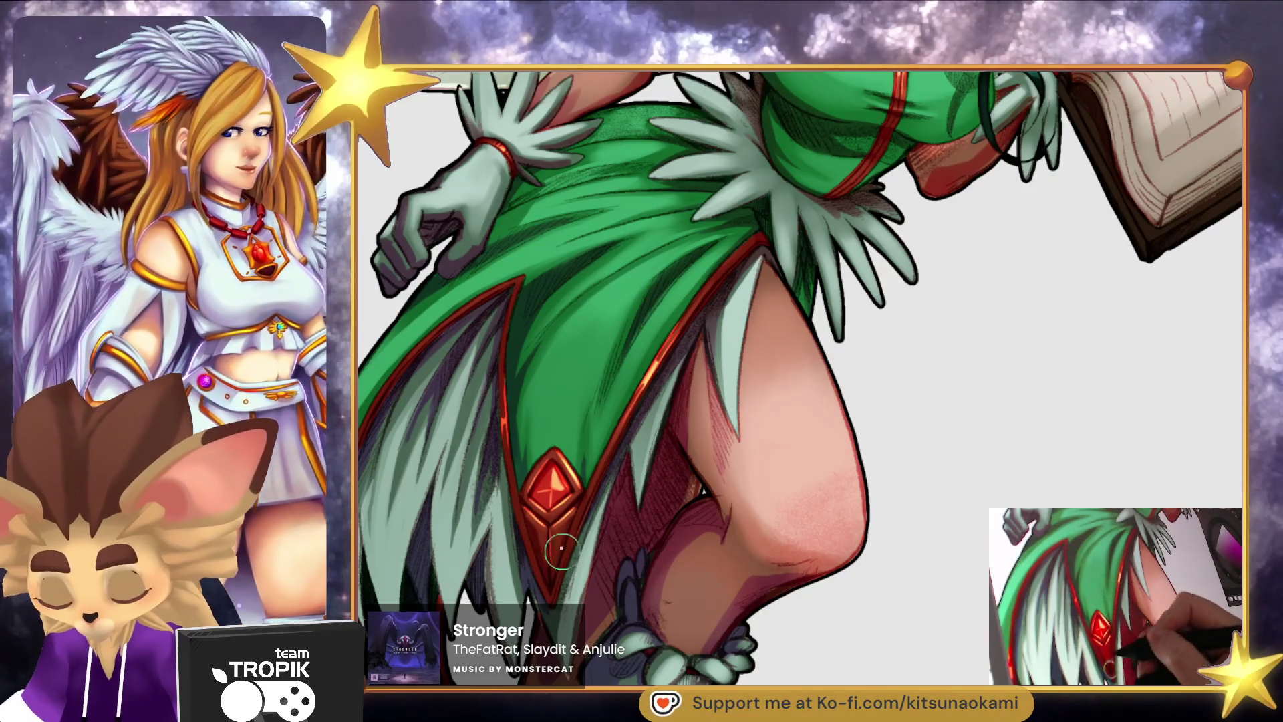
pyautogui.moveTo(569, 533)
pyautogui.mouseDown()
pyautogui.moveTo(767, 367)
pyautogui.moveTo(775, 395)
pyautogui.mouseUp()
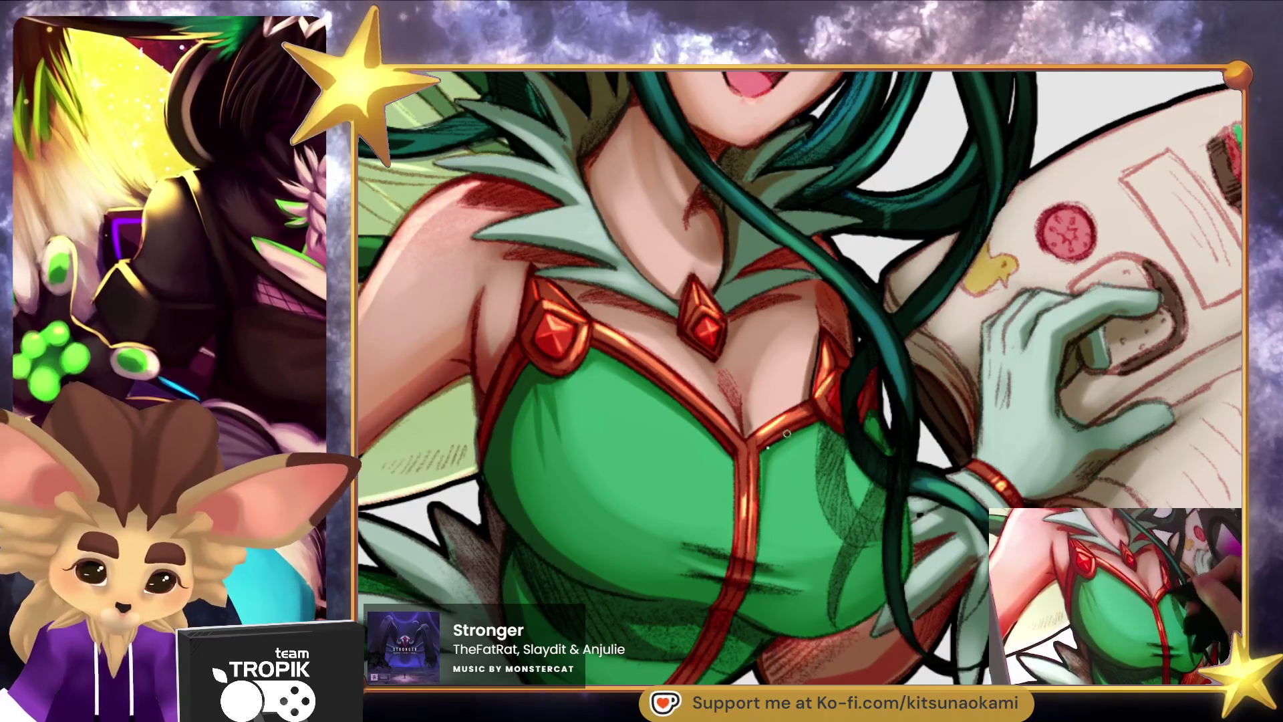
pyautogui.moveTo(535, 287)
pyautogui.mouseDown()
pyautogui.moveTo(552, 260)
pyautogui.moveTo(567, 359)
pyautogui.mouseUp()
pyautogui.scroll(-5, 739, 598)
pyautogui.scroll(1, 816, 485)
pyautogui.scroll(3, 816, 485)
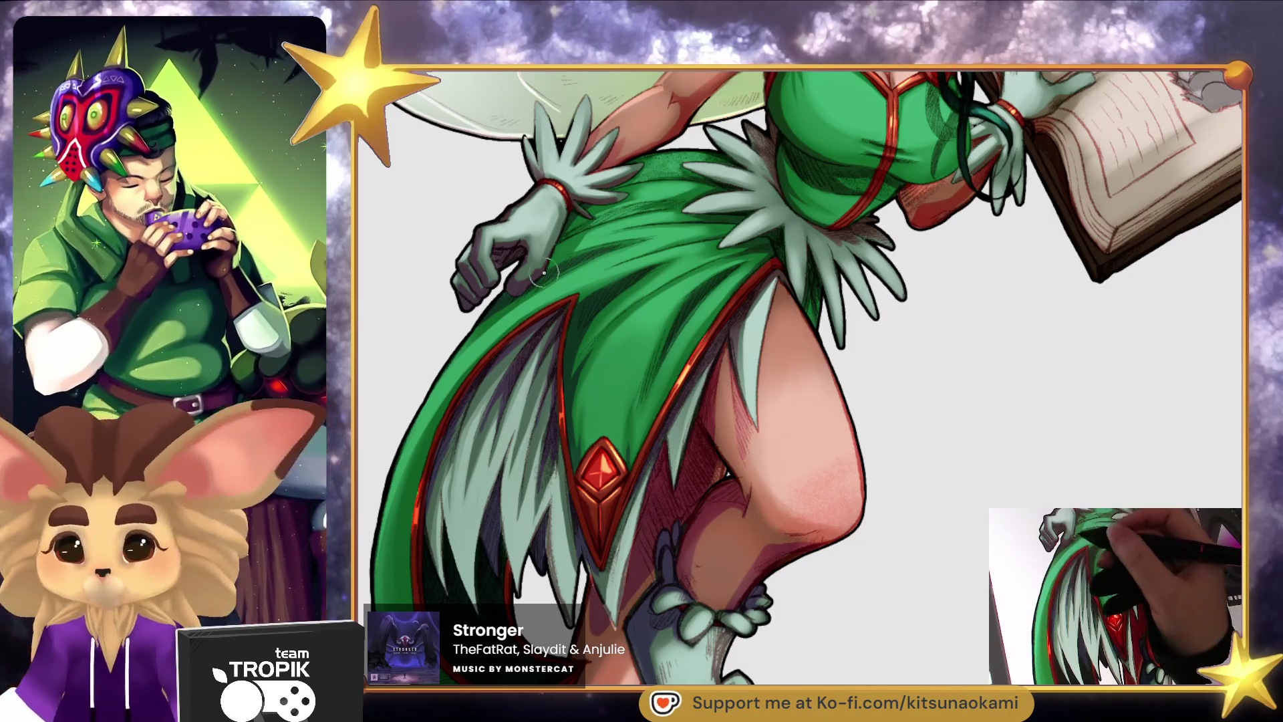
pyautogui.moveTo(544, 275)
pyautogui.mouseDown()
pyautogui.moveTo(510, 338)
pyautogui.moveTo(545, 286)
pyautogui.mouseUp()
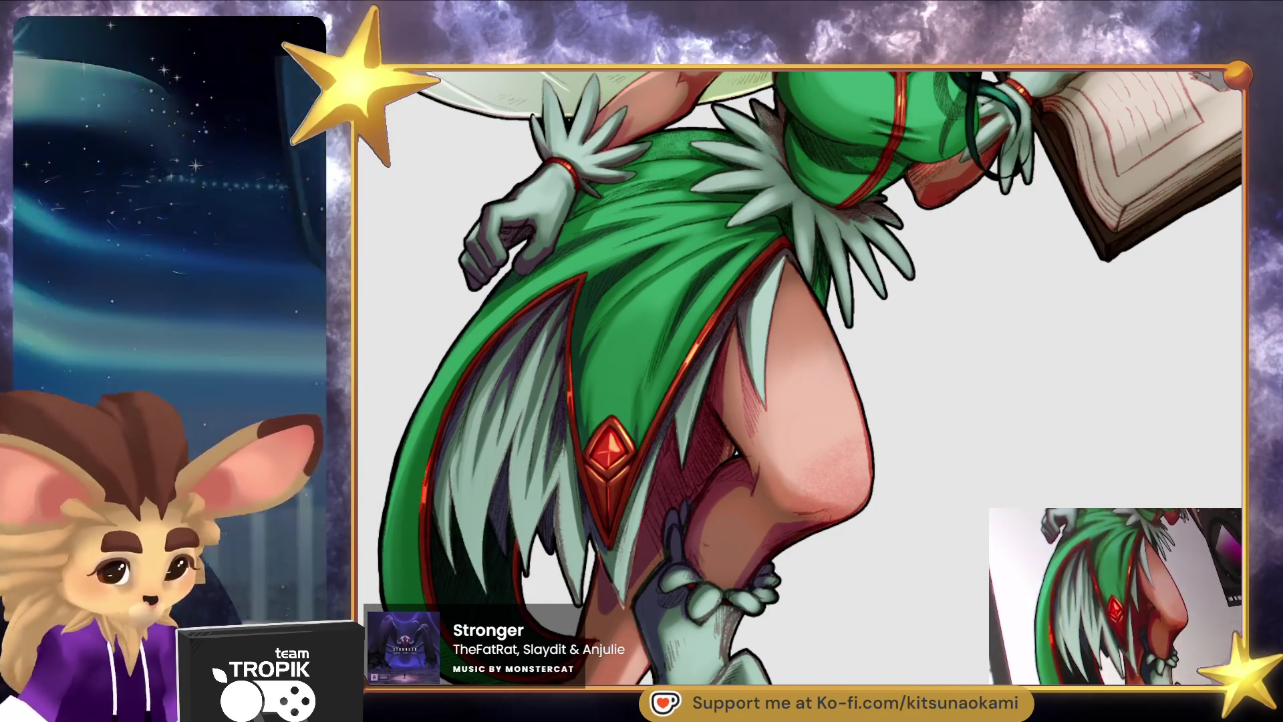
pyautogui.moveTo(775, 461)
pyautogui.mouseDown()
pyautogui.moveTo(796, 508)
pyautogui.moveTo(766, 577)
pyautogui.mouseUp()
pyautogui.moveTo(794, 532)
pyautogui.mouseDown()
pyautogui.moveTo(760, 648)
pyautogui.moveTo(759, 575)
pyautogui.mouseUp()
# Tilt the canvas and deepen the hatching along the skirt's ragged hem.
pyautogui.moveTo(847, 617); pyautogui.dragTo(968, 383)
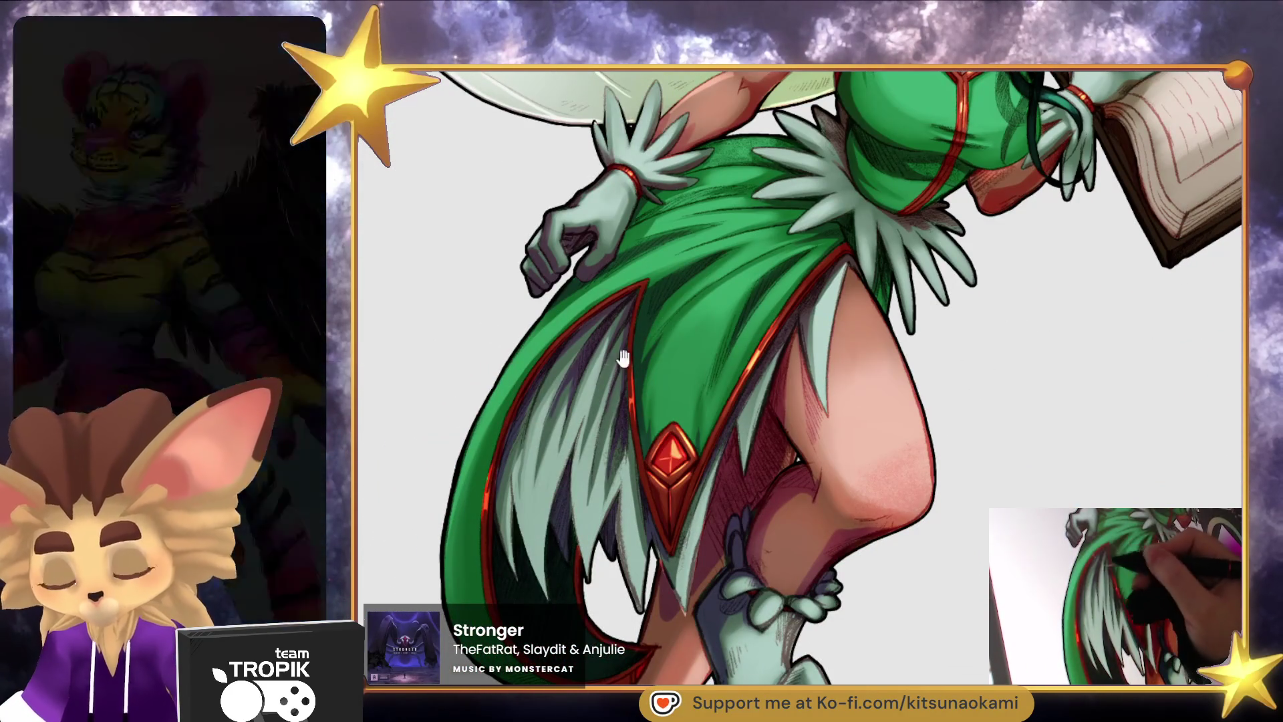
pyautogui.moveTo(601, 426); pyautogui.dragTo(585, 464)
pyautogui.moveTo(460, 573); pyautogui.dragTo(440, 467)
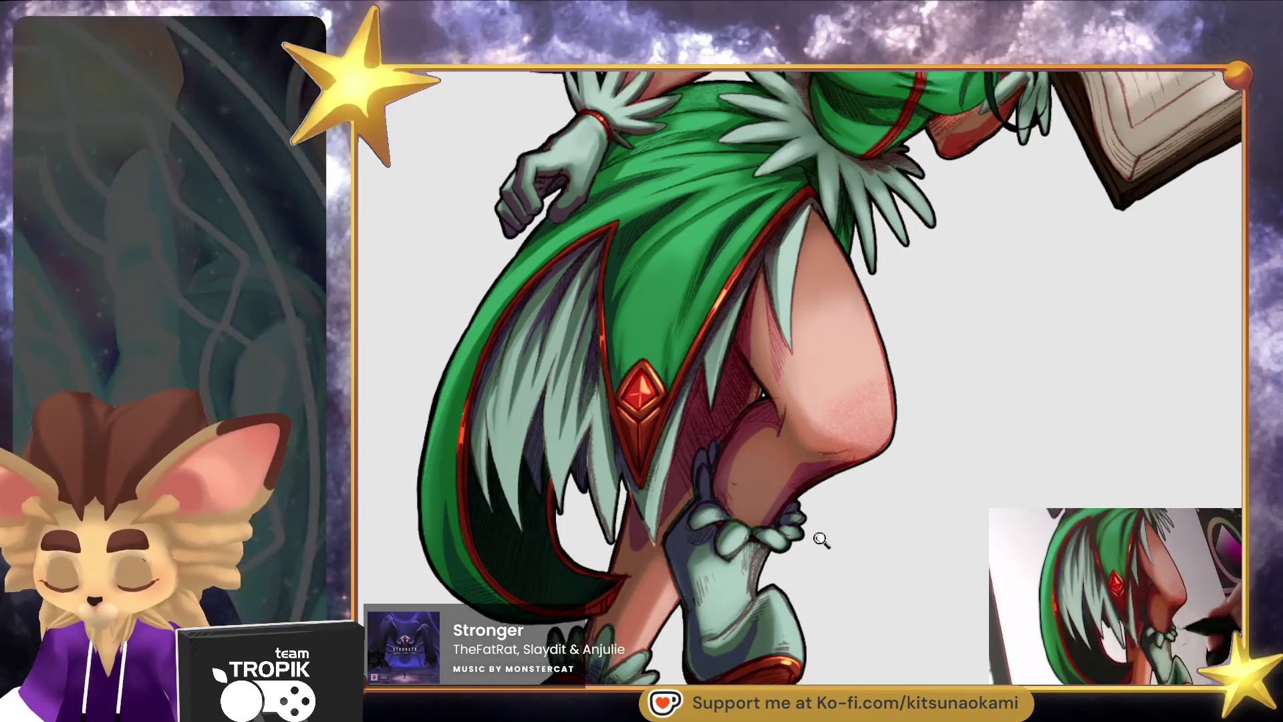
pyautogui.moveTo(816, 536)
pyautogui.mouseDown()
pyautogui.moveTo(828, 538)
pyautogui.moveTo(813, 558)
pyautogui.moveTo(831, 487)
pyautogui.moveTo(845, 562)
pyautogui.moveTo(915, 470)
pyautogui.moveTo(808, 610)
pyautogui.moveTo(871, 467)
pyautogui.mouseUp()
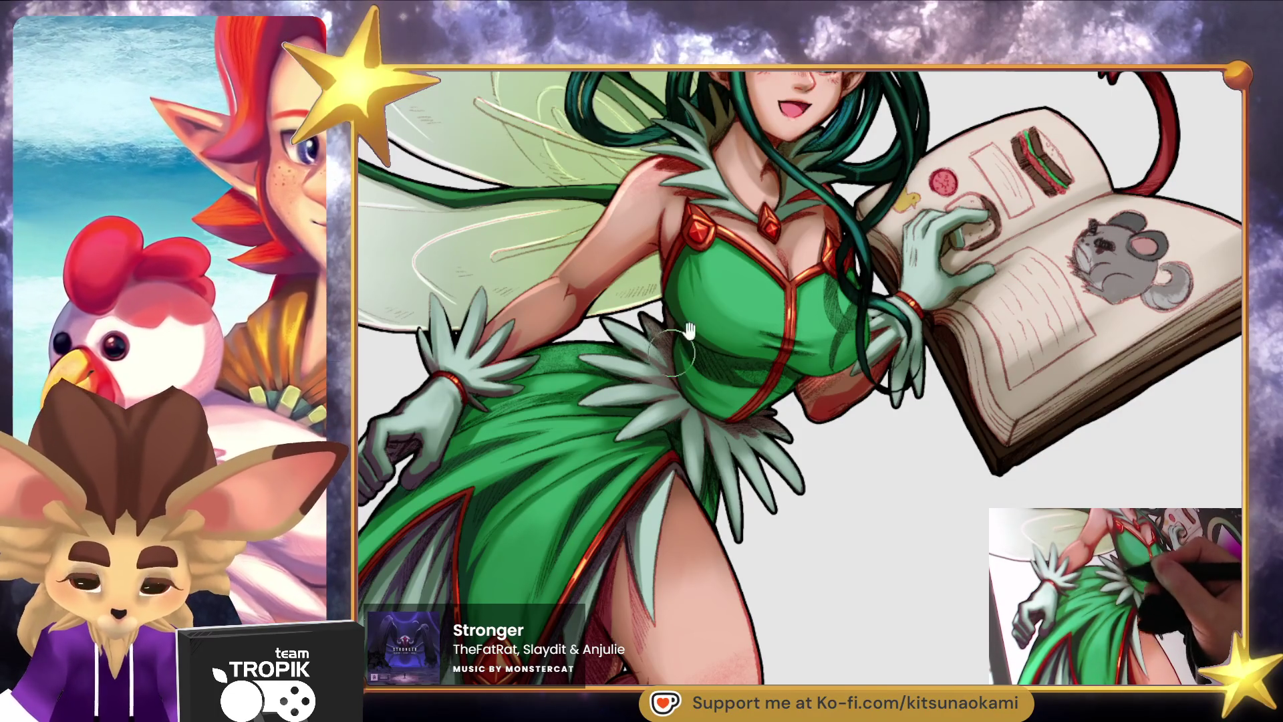
pyautogui.scroll(-5, 671, 349)
pyautogui.scroll(5, 556, 340)
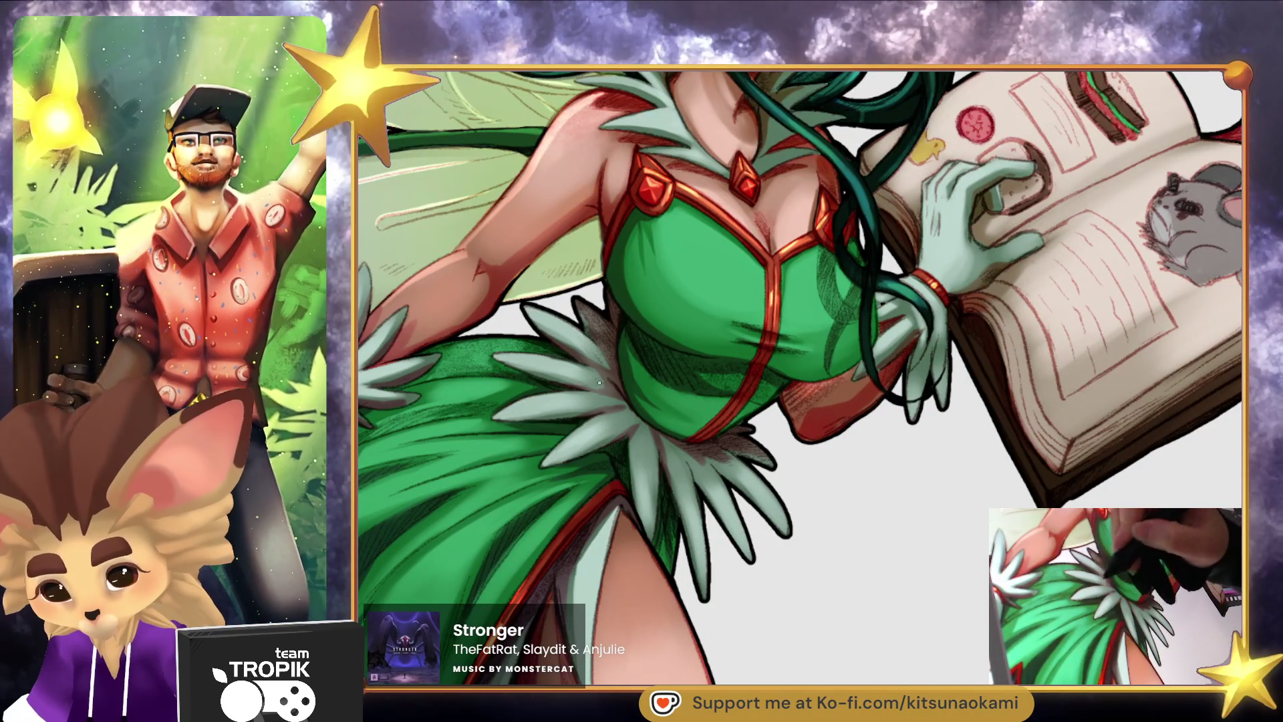
pyautogui.moveTo(608, 376); pyautogui.dragTo(625, 402)
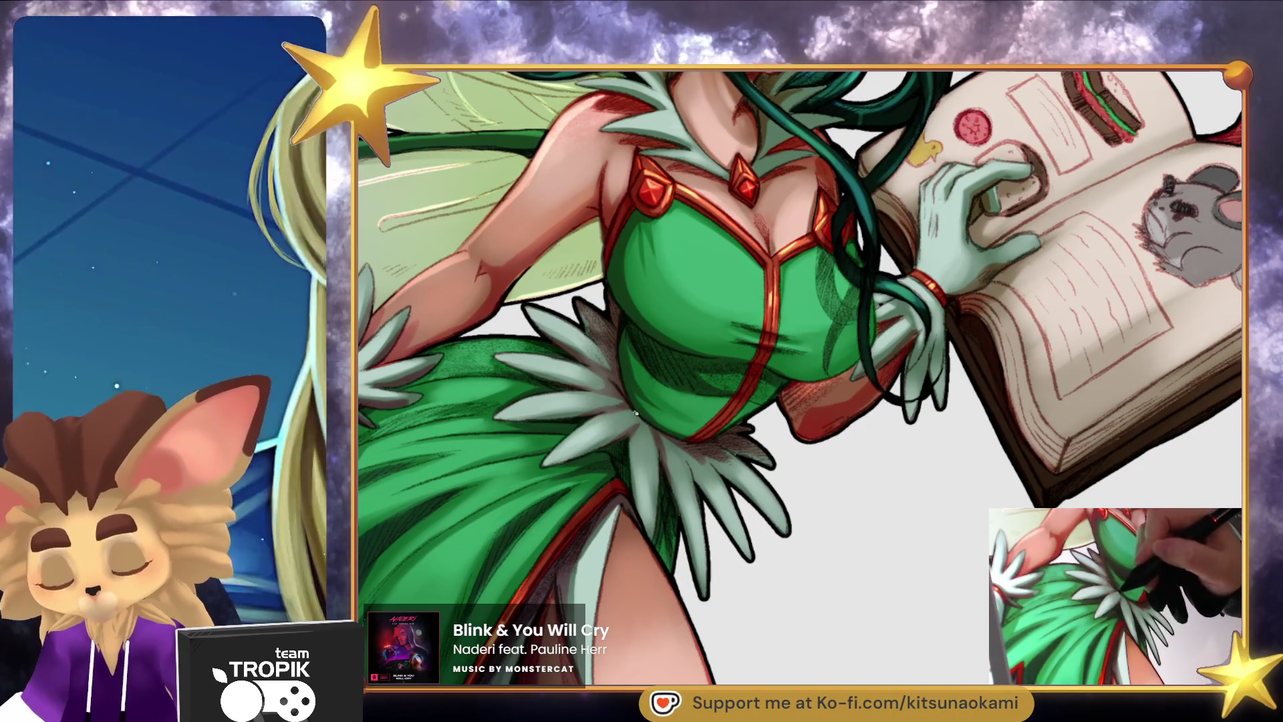
pyautogui.scroll(-5, 645, 424)
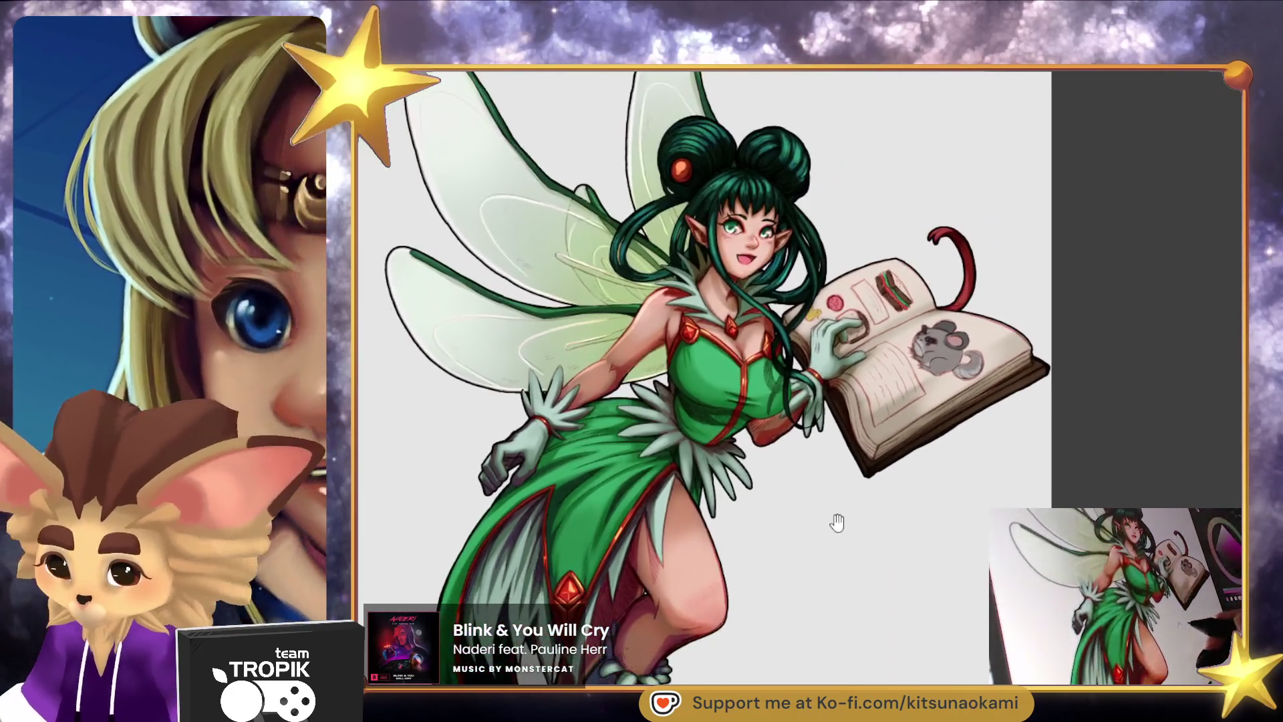
# Undo the slight warp on the fairy's upper body and head with Ctrl+Z.
pyautogui.moveTo(838, 523)
pyautogui.mouseDown()
pyautogui.moveTo(830, 539)
pyautogui.moveTo(841, 529)
pyautogui.mouseUp()
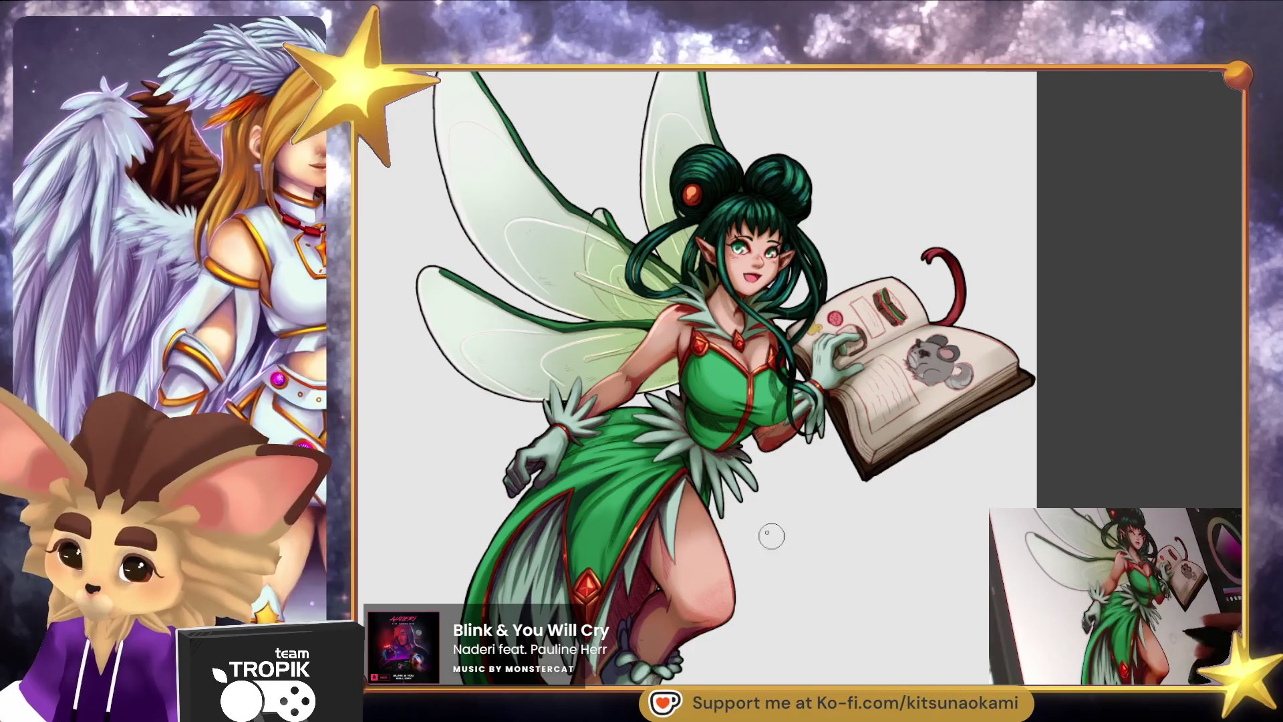
pyautogui.moveTo(813, 568); pyautogui.dragTo(836, 530)
pyautogui.hotkey('ctrl', 'z')
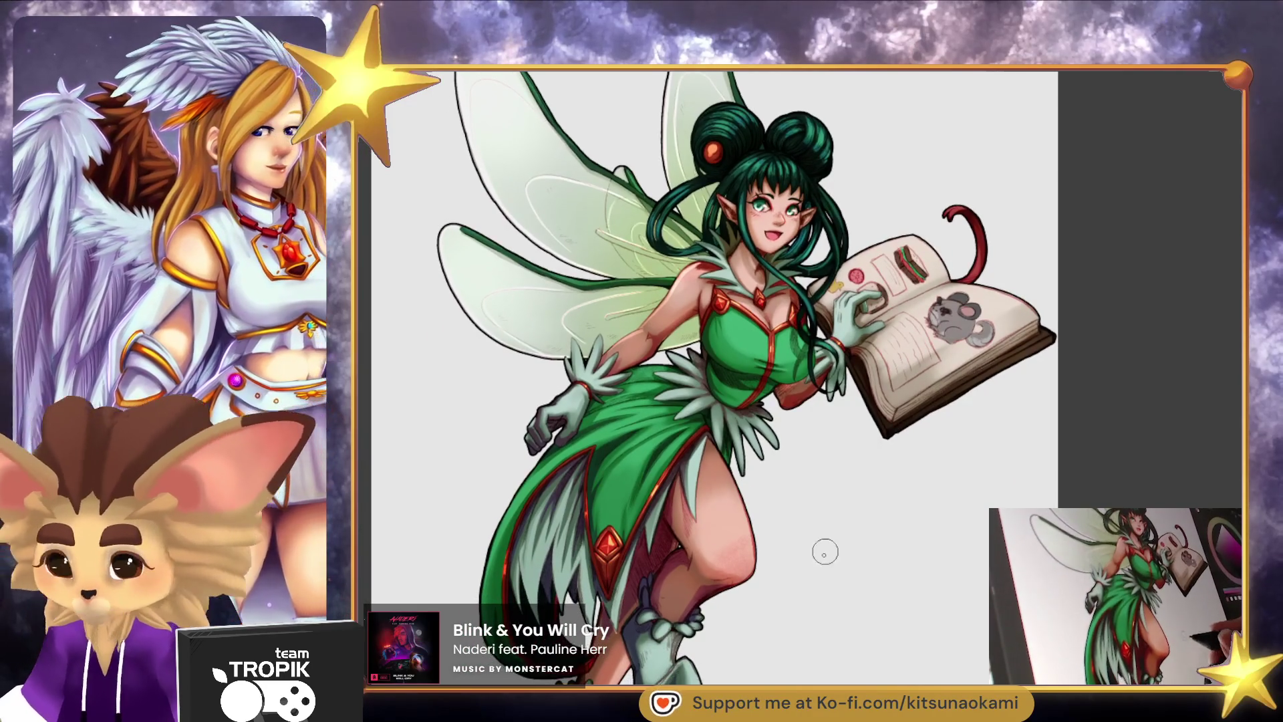
pyautogui.click(811, 560)
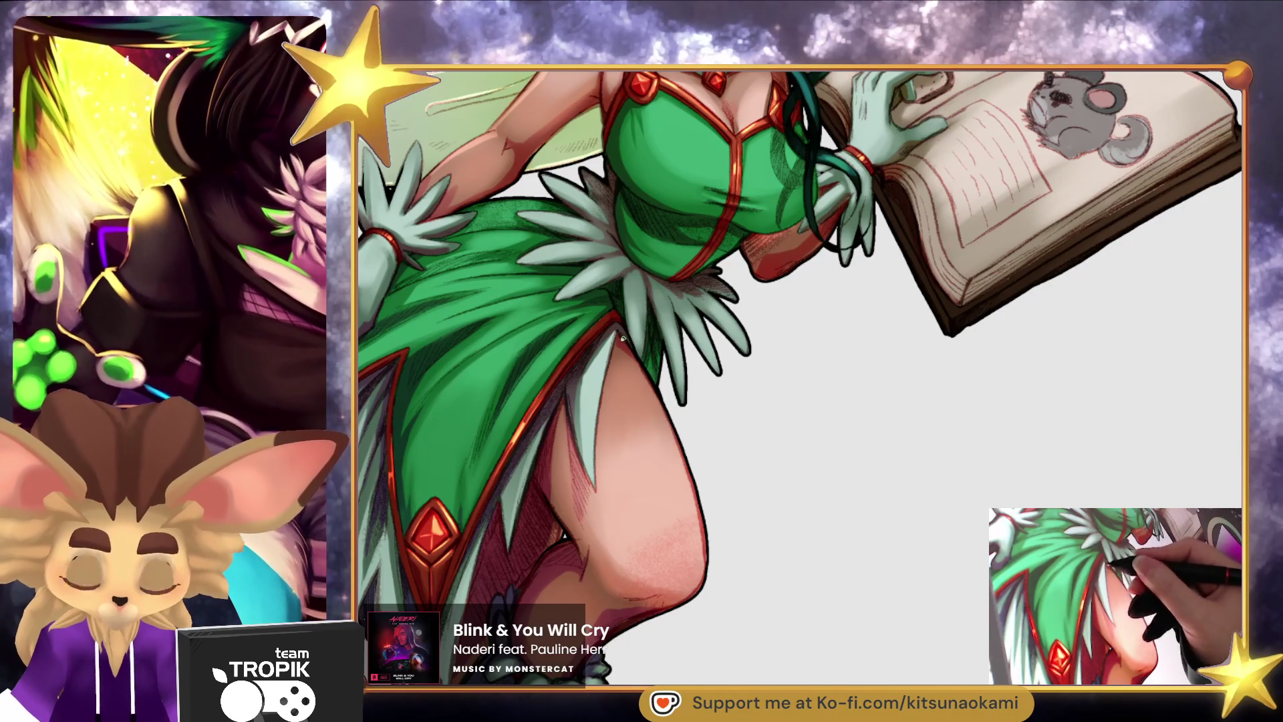
# Select around the outline of the fairy figure and her open book.
pyautogui.moveTo(642, 399); pyautogui.dragTo(635, 341)
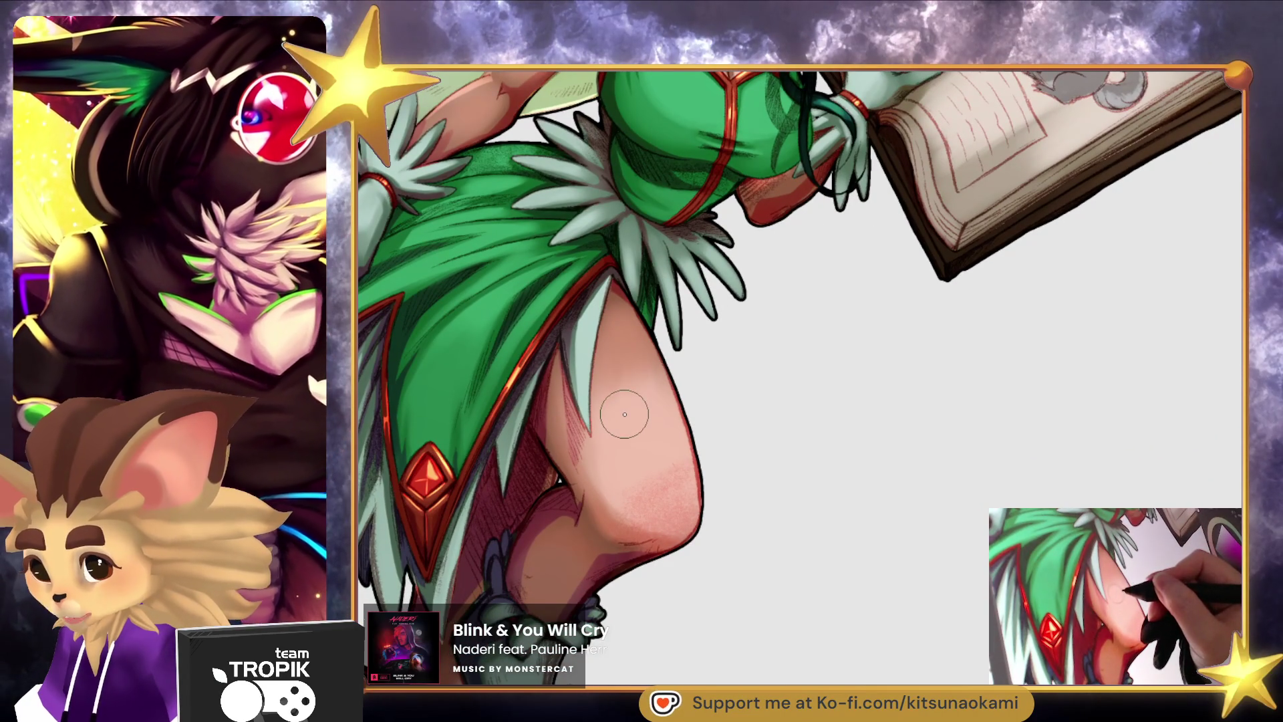
pyautogui.scroll(-5, 571, 505)
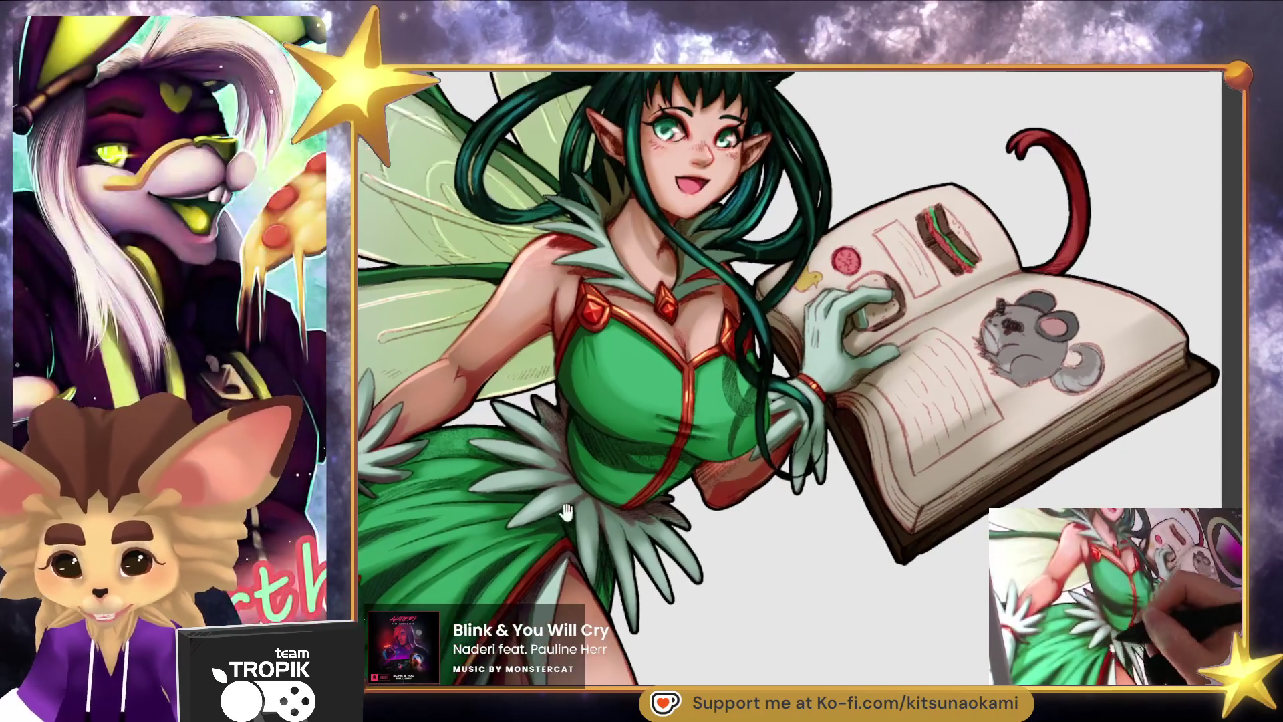
pyautogui.scroll(-2, 564, 509)
pyautogui.scroll(-1, 558, 508)
pyautogui.scroll(2, 557, 507)
pyautogui.moveTo(546, 409); pyautogui.dragTo(603, 442)
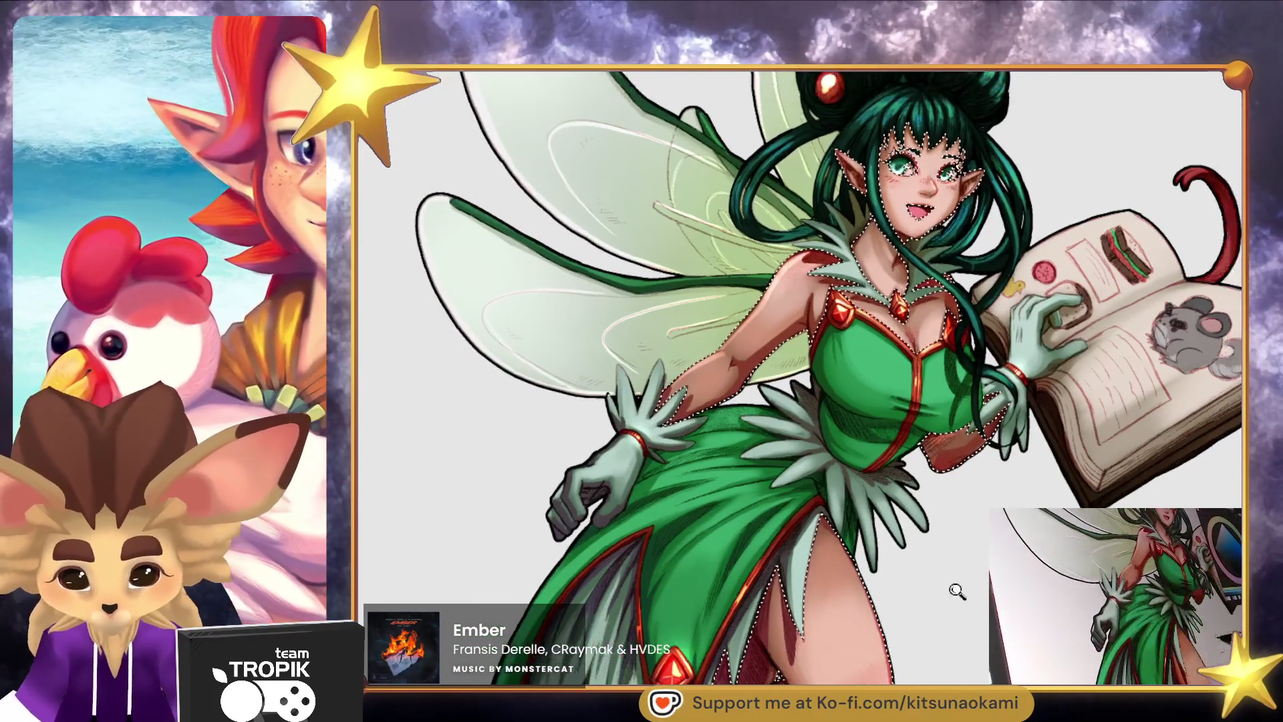
pyautogui.moveTo(959, 587)
pyautogui.mouseDown()
pyautogui.moveTo(861, 430)
pyautogui.moveTo(934, 251)
pyautogui.mouseUp()
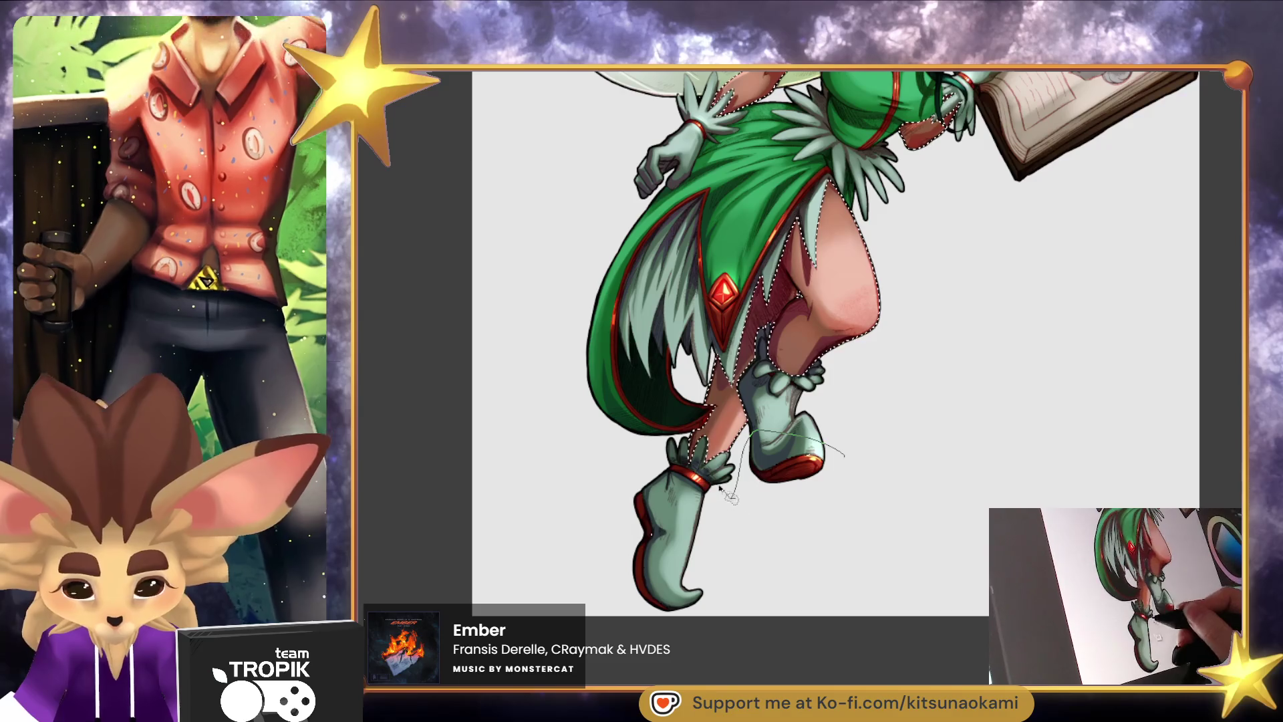
# Zoom onto the fairy's face and torso, then deselect the outline around her.
pyautogui.moveTo(902, 435)
pyautogui.mouseDown()
pyautogui.moveTo(839, 633)
pyautogui.moveTo(829, 569)
pyautogui.mouseUp()
pyautogui.click(829, 570)
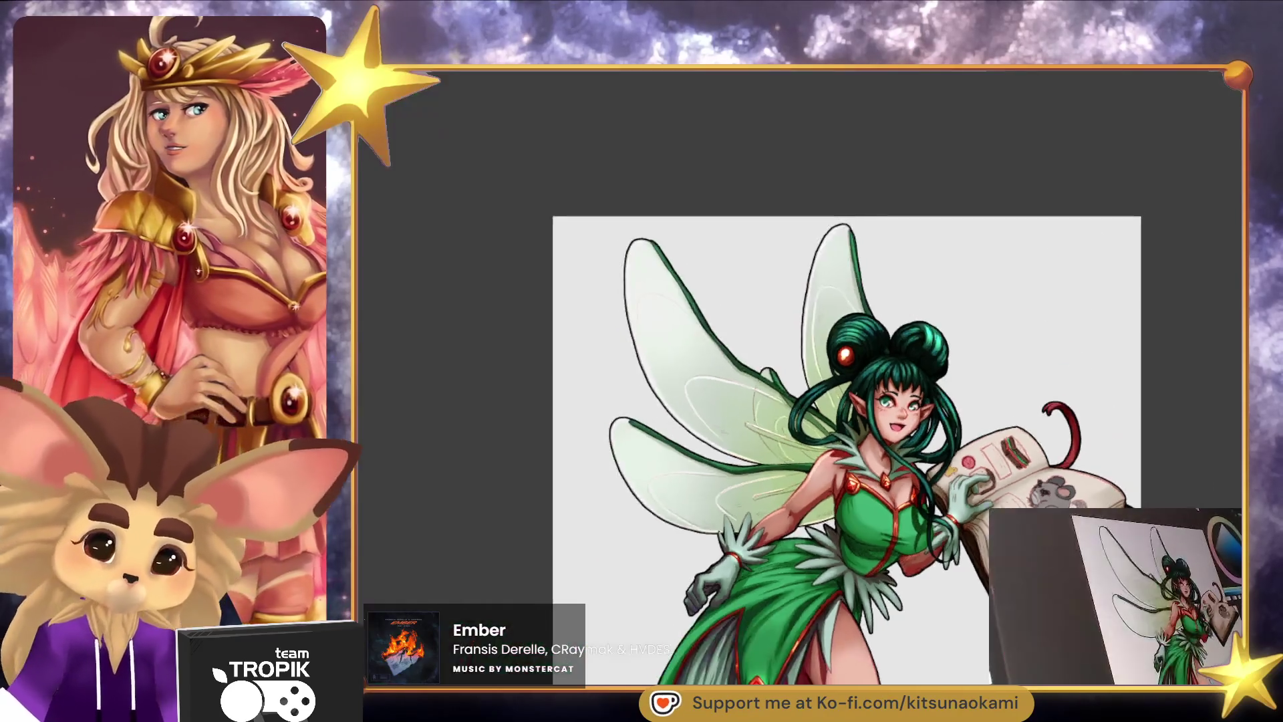
pyautogui.moveTo(971, 661)
pyautogui.mouseDown()
pyautogui.moveTo(822, 515)
pyautogui.moveTo(860, 567)
pyautogui.moveTo(851, 661)
pyautogui.mouseUp()
# Enlarge then shrink the brush and touch up the shading on the book pages.
pyautogui.scroll(5, 851, 662)
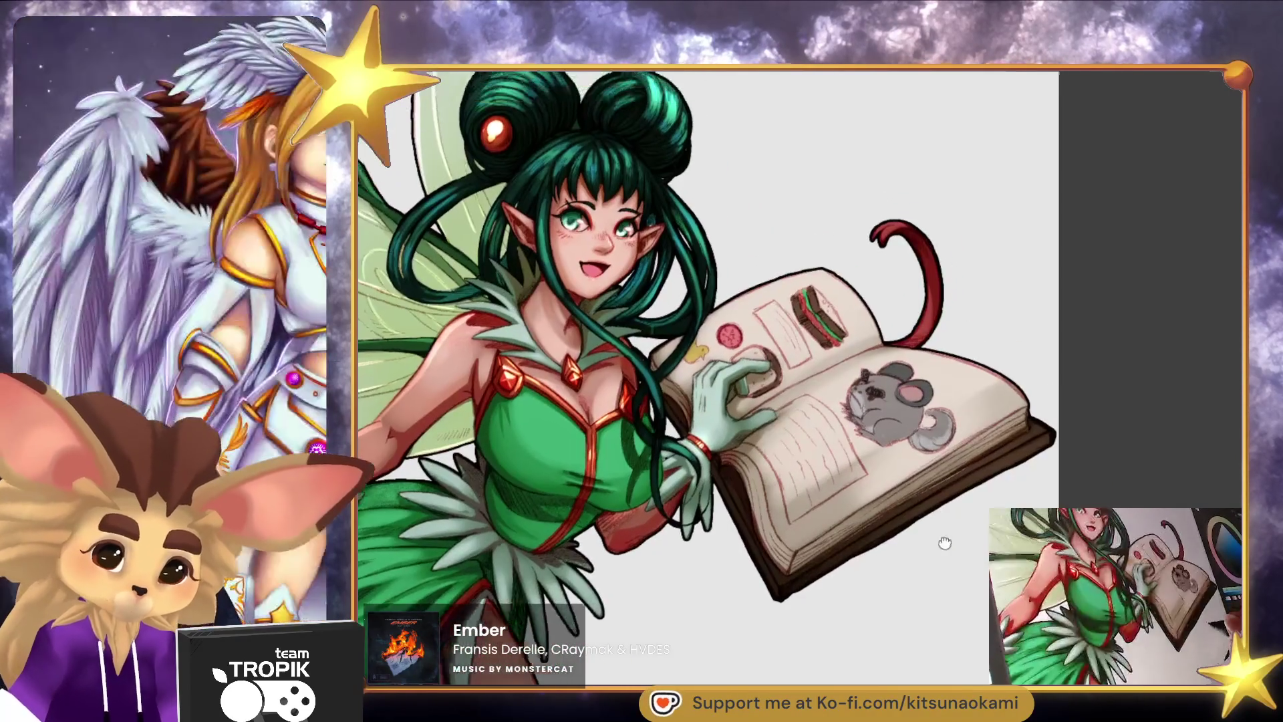
pyautogui.scroll(3, 941, 592)
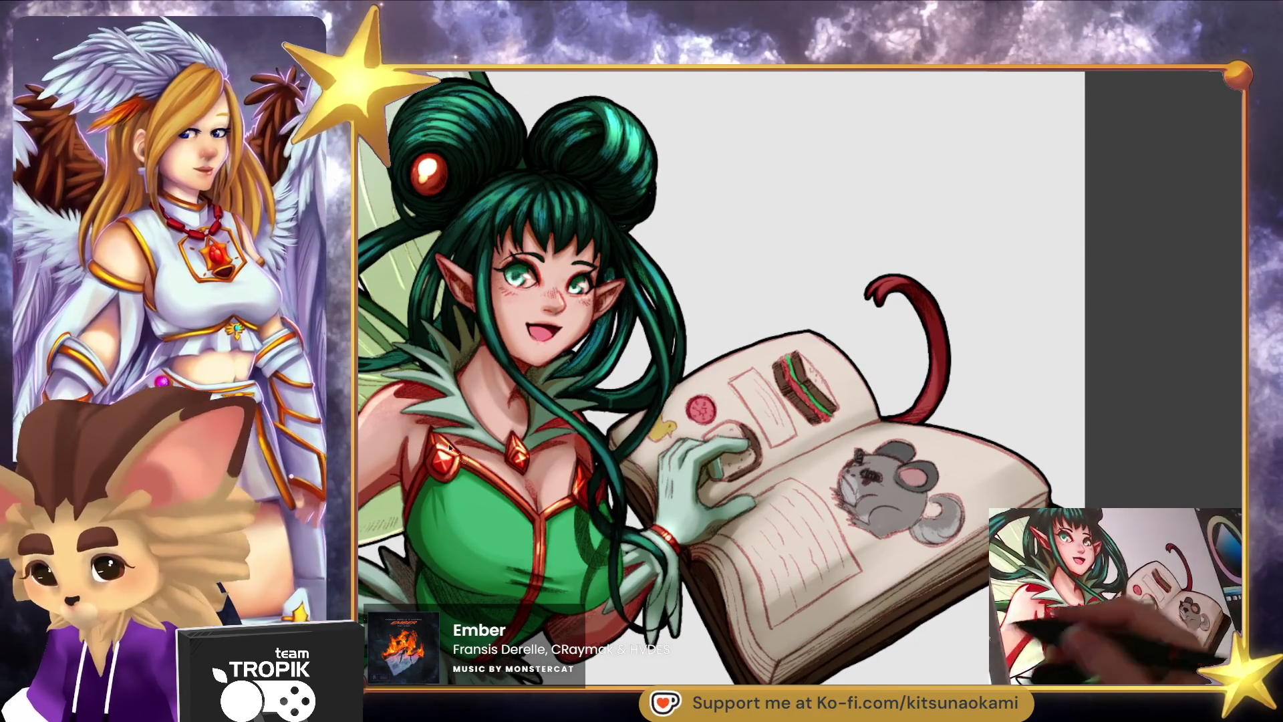
pyautogui.press('e')
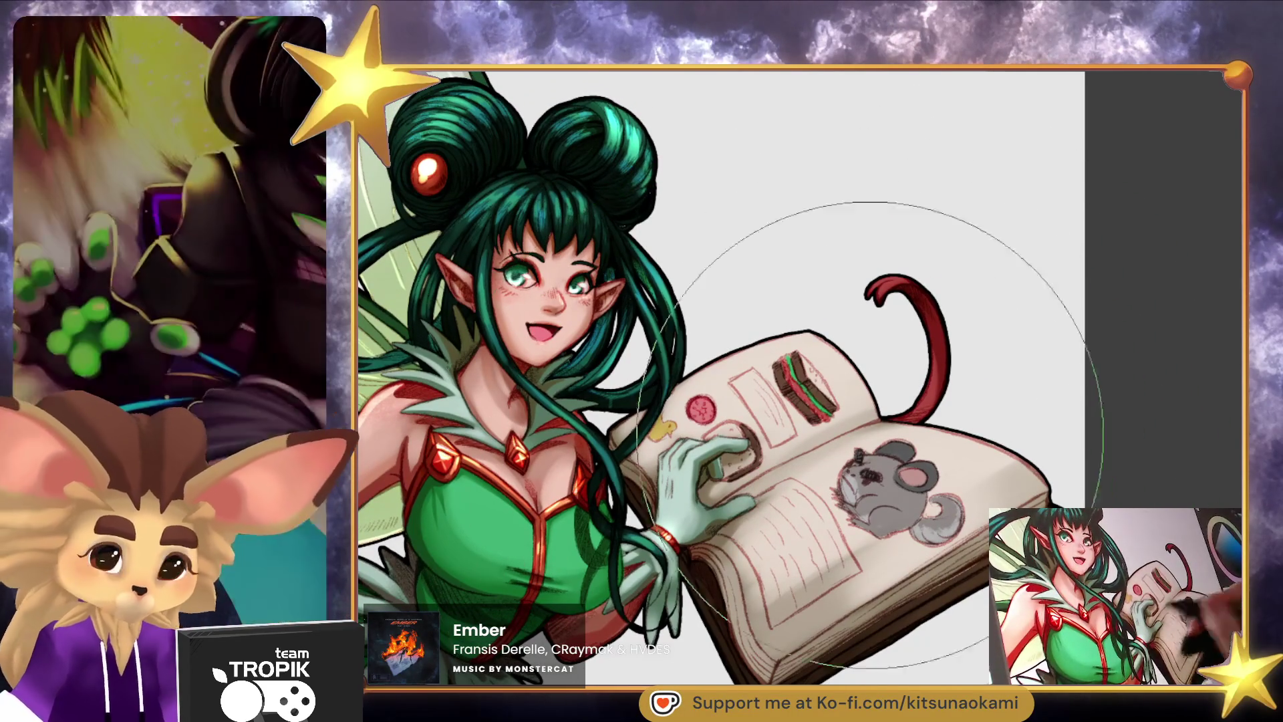
pyautogui.press('[')
pyautogui.press('[')
pyautogui.press('[')
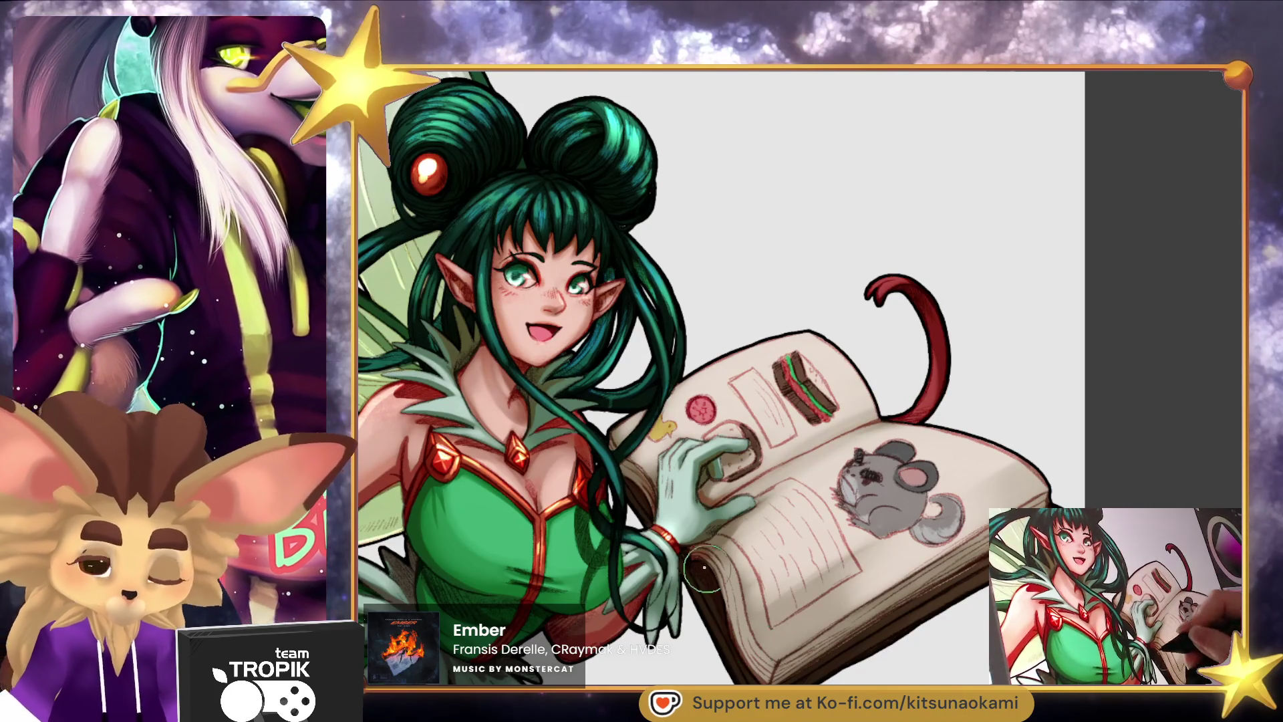
pyautogui.scroll(5, 744, 659)
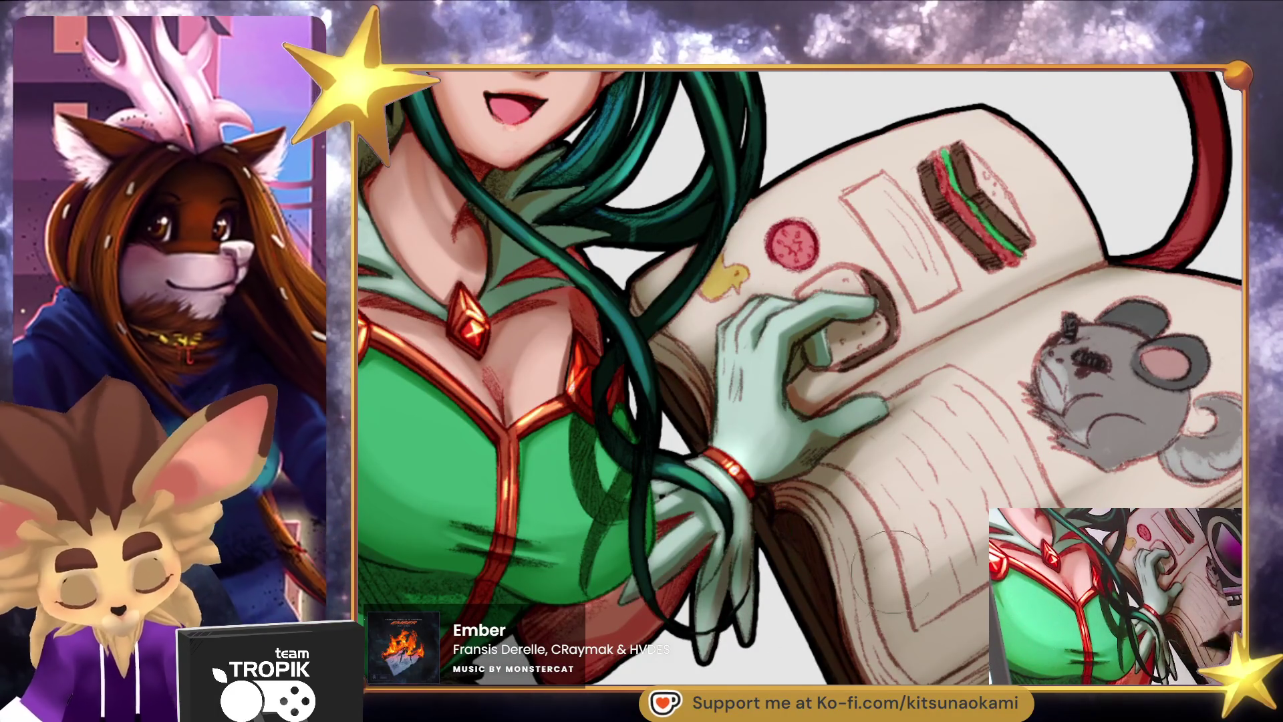
# Select the fairy and book line art pixels and fit the whole illustration with Ctrl+0.
pyautogui.hotkey('ctrl', 'shift', 'd')
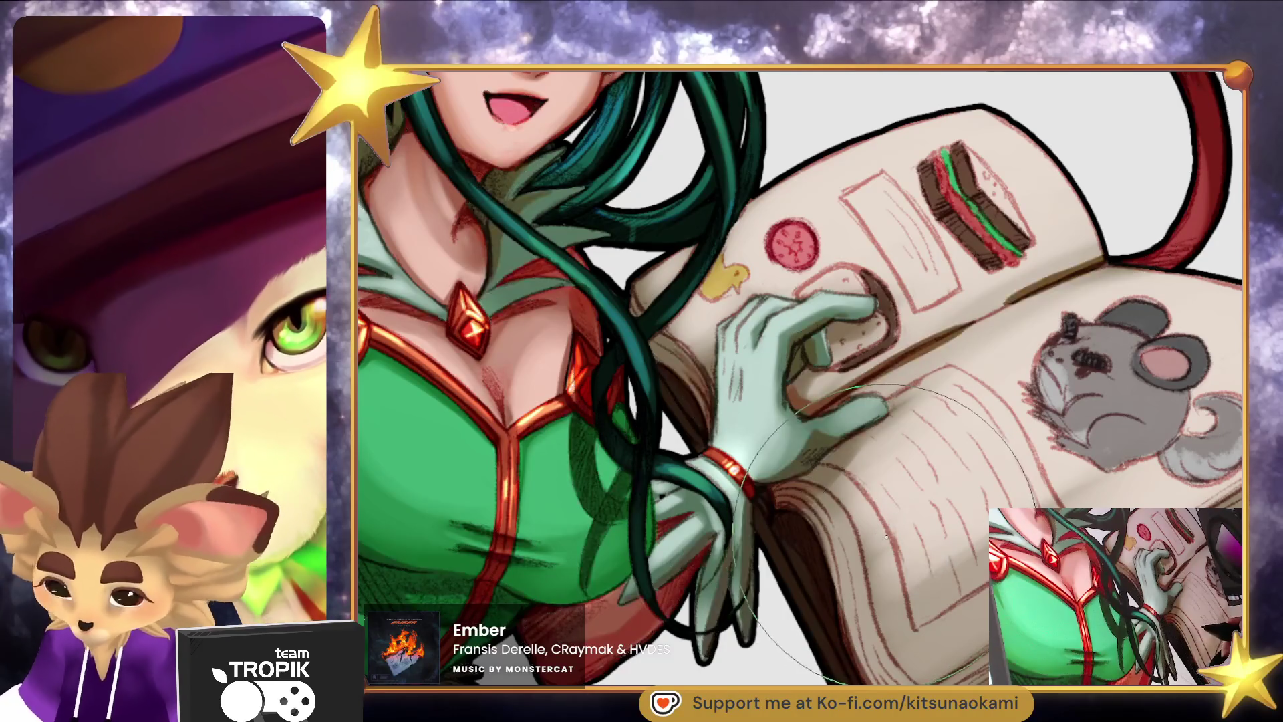
pyautogui.hotkey('ctrl', '0')
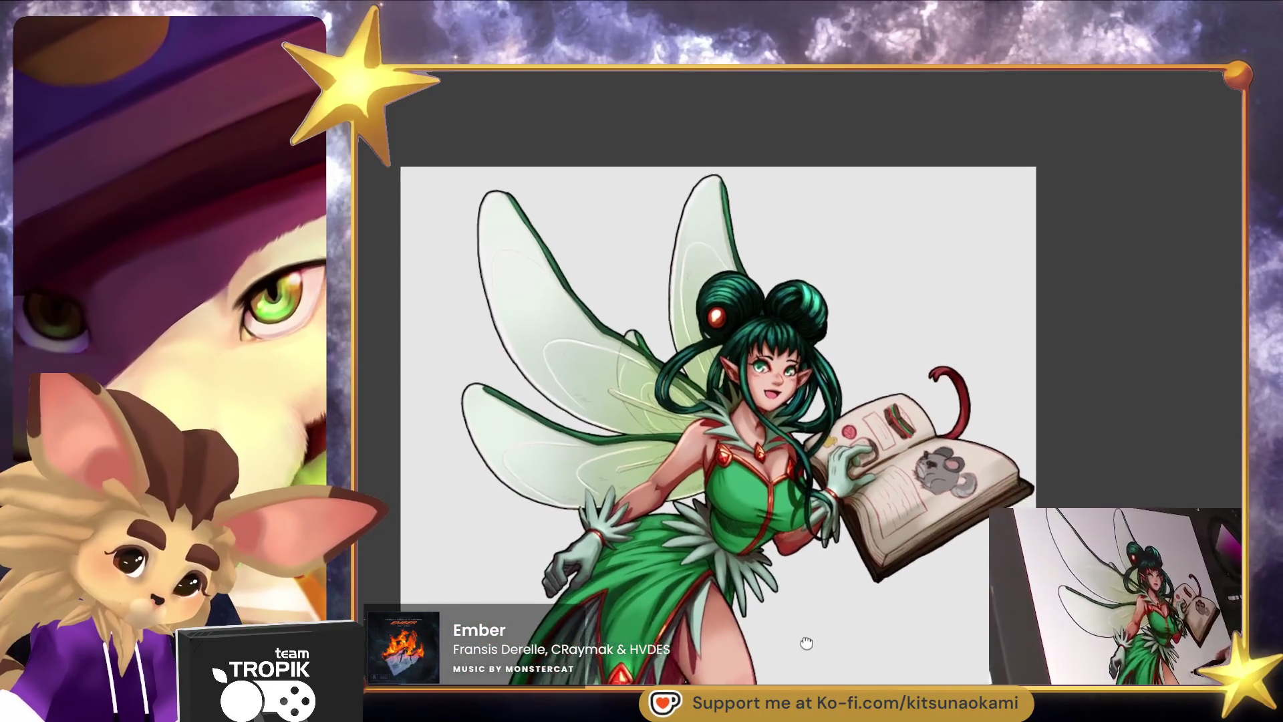
pyautogui.scroll(5, 924, 401)
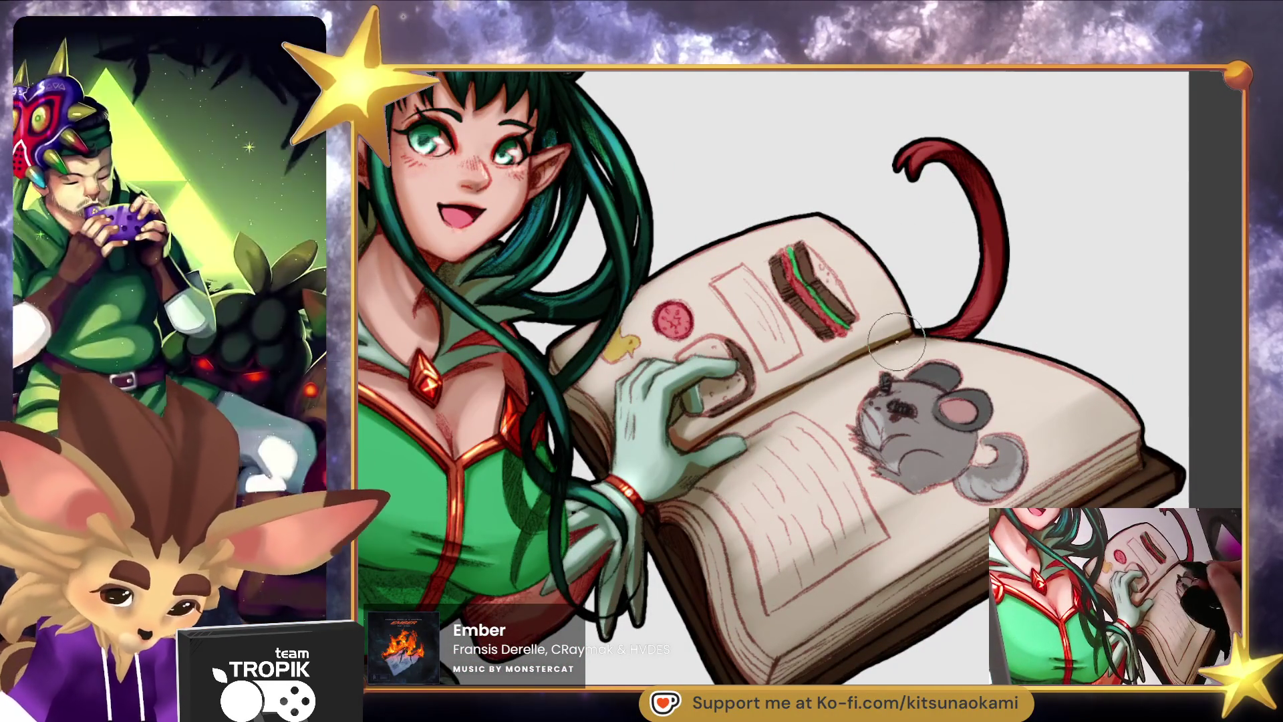
pyautogui.scroll(-5, 762, 564)
pyautogui.moveTo(853, 522)
pyautogui.mouseDown()
pyautogui.moveTo(871, 470)
pyautogui.moveTo(865, 493)
pyautogui.moveTo(872, 483)
pyautogui.mouseUp()
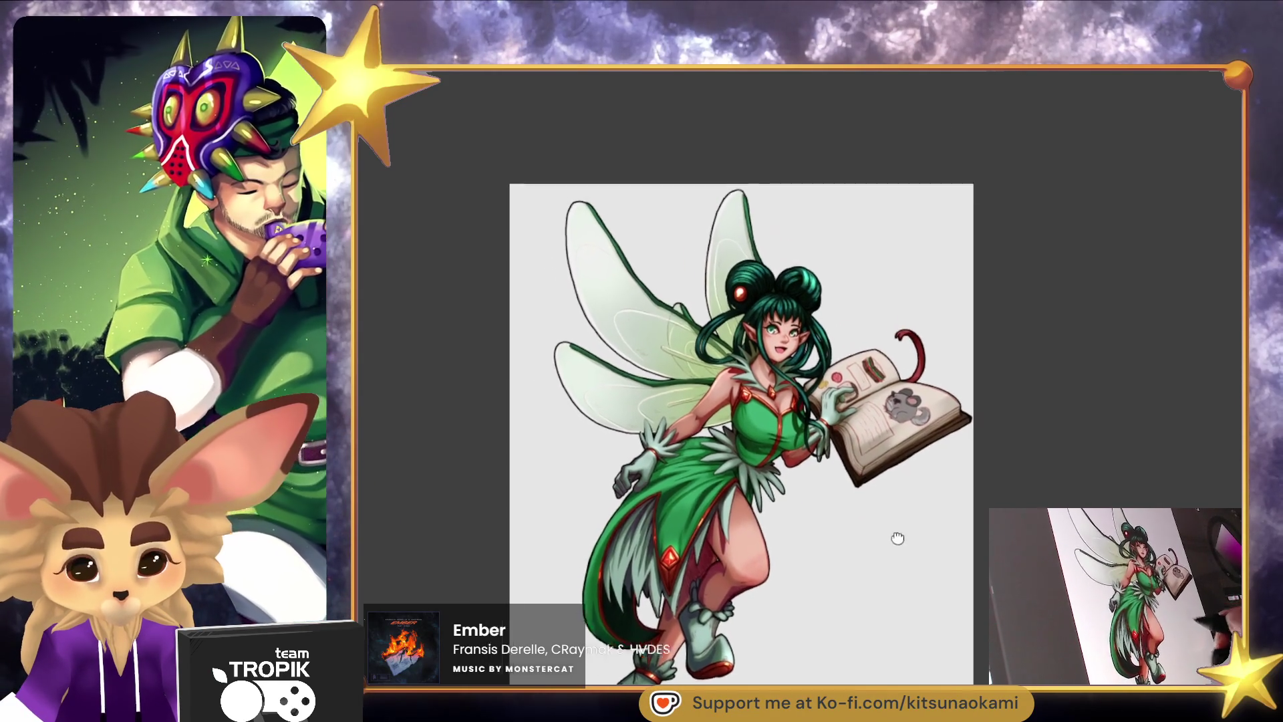
# Zoom to the fairy's face and shrink the brush size.
pyautogui.scroll(5, 788, 312)
pyautogui.scroll(-5, 788, 313)
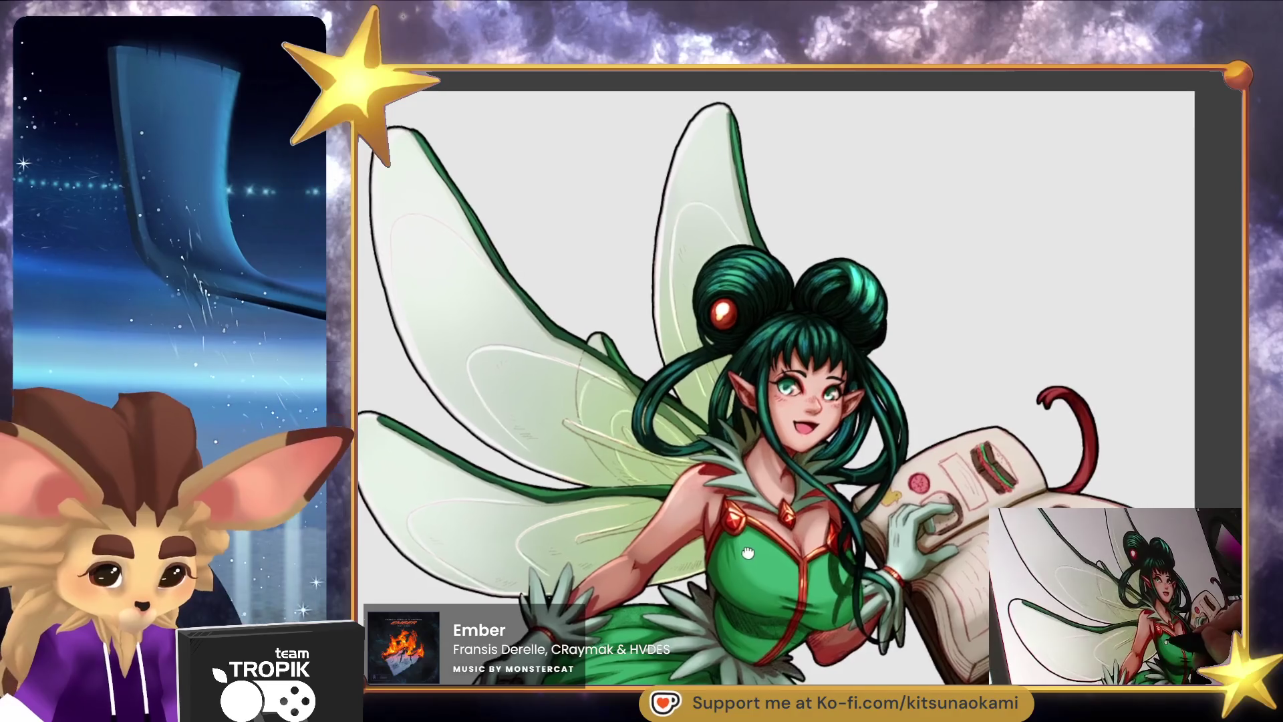
pyautogui.scroll(5, 913, 426)
pyautogui.moveTo(913, 426)
pyautogui.mouseDown()
pyautogui.moveTo(873, 443)
pyautogui.moveTo(870, 463)
pyautogui.mouseUp()
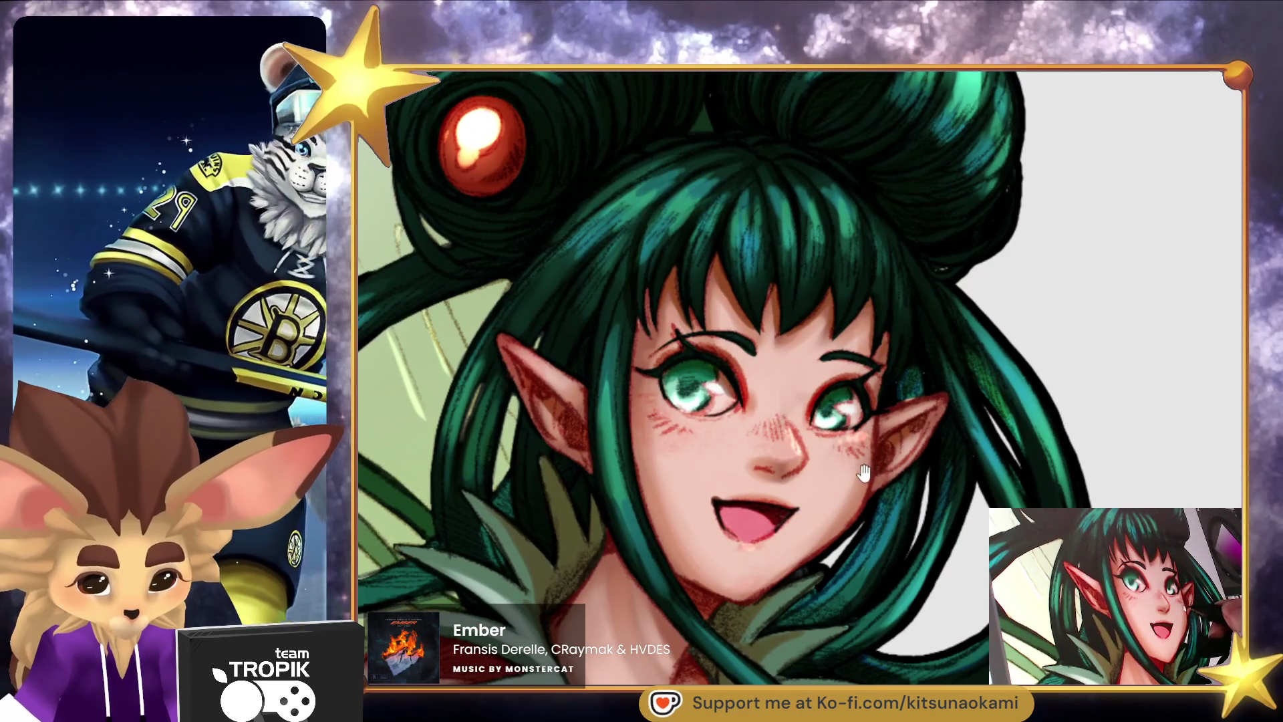
pyautogui.moveTo(856, 479); pyautogui.dragTo(873, 445)
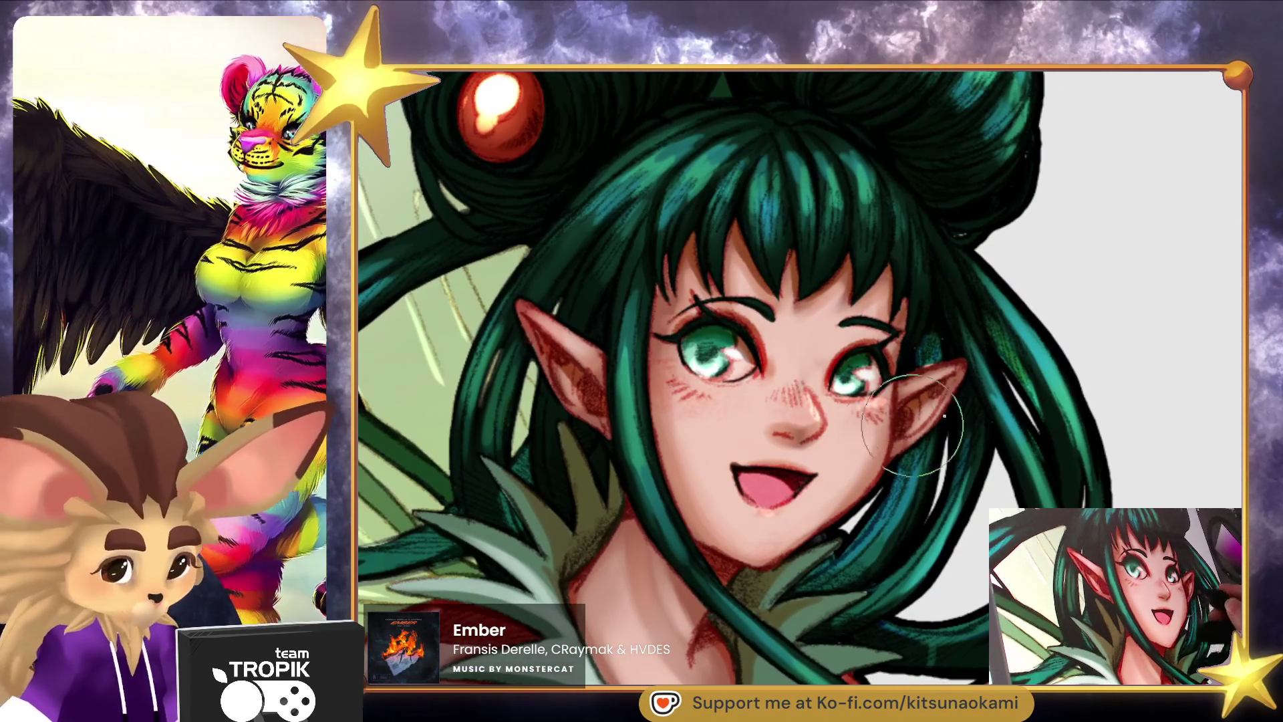
pyautogui.press('[')
pyautogui.press('[')
pyautogui.press('[')
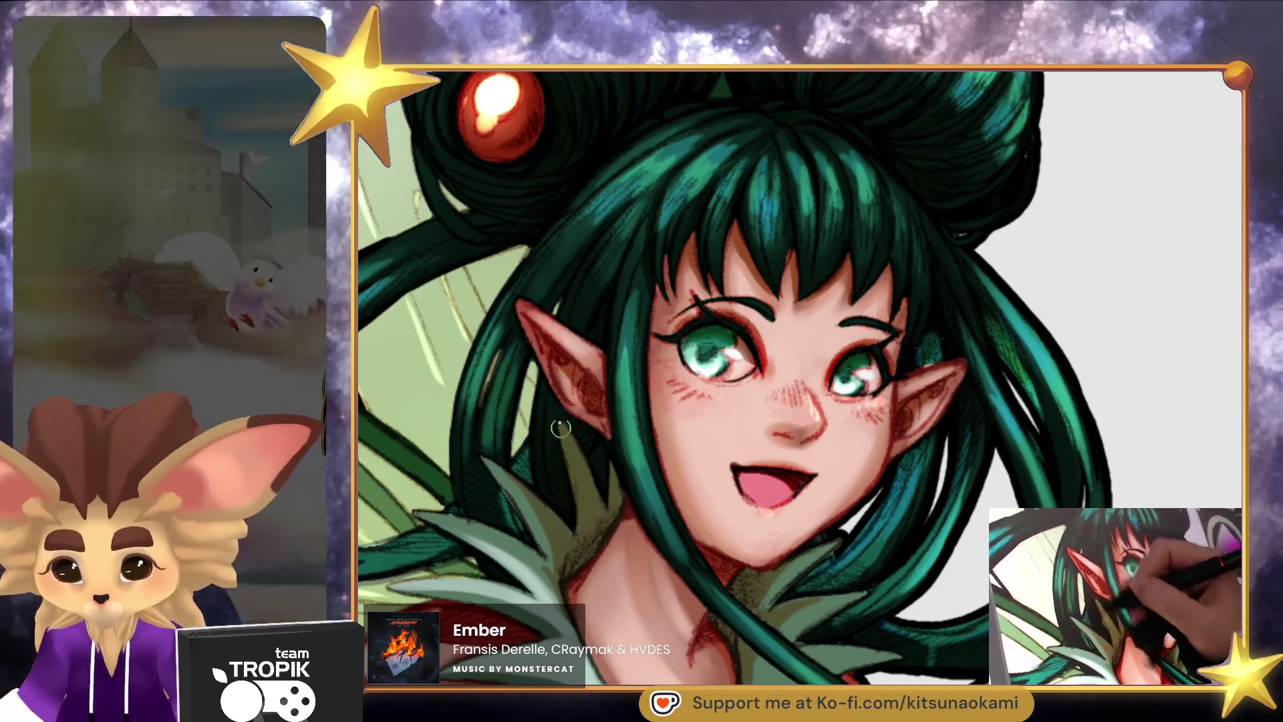
pyautogui.hotkey('ctrl', '0')
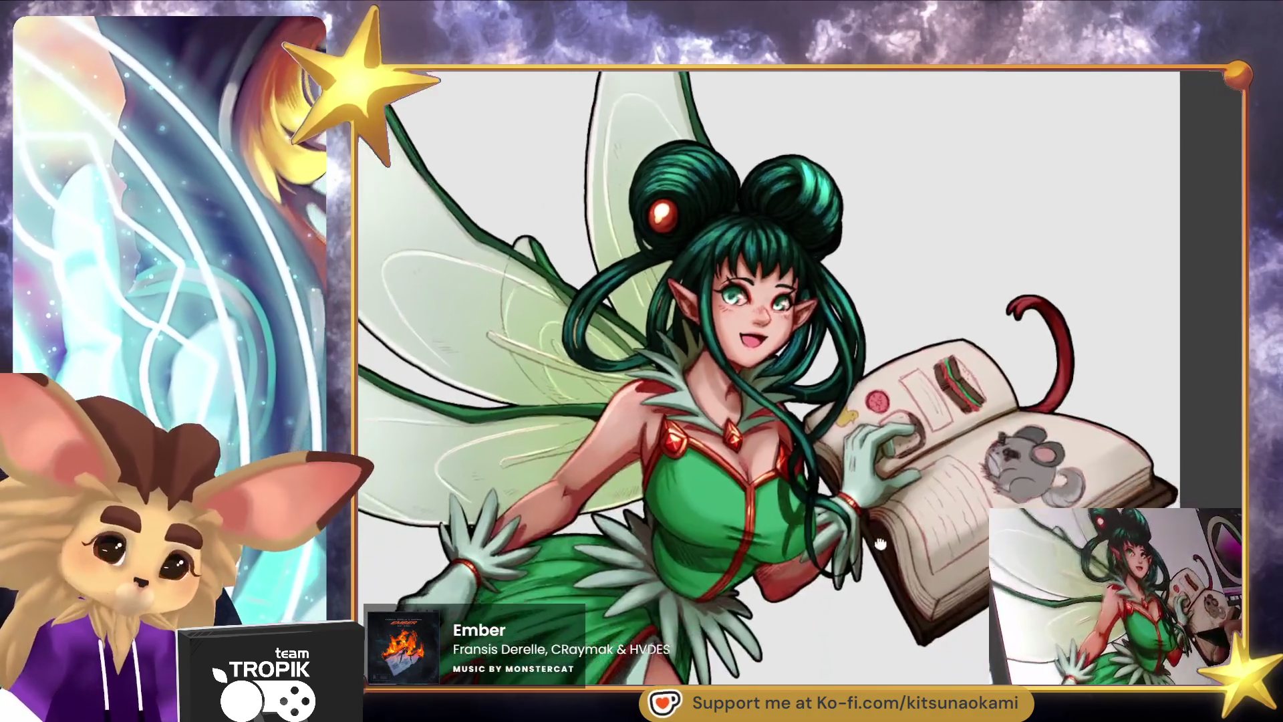
pyautogui.moveTo(700, 514); pyautogui.dragTo(857, 582)
pyautogui.hotkey('ctrl', '+')
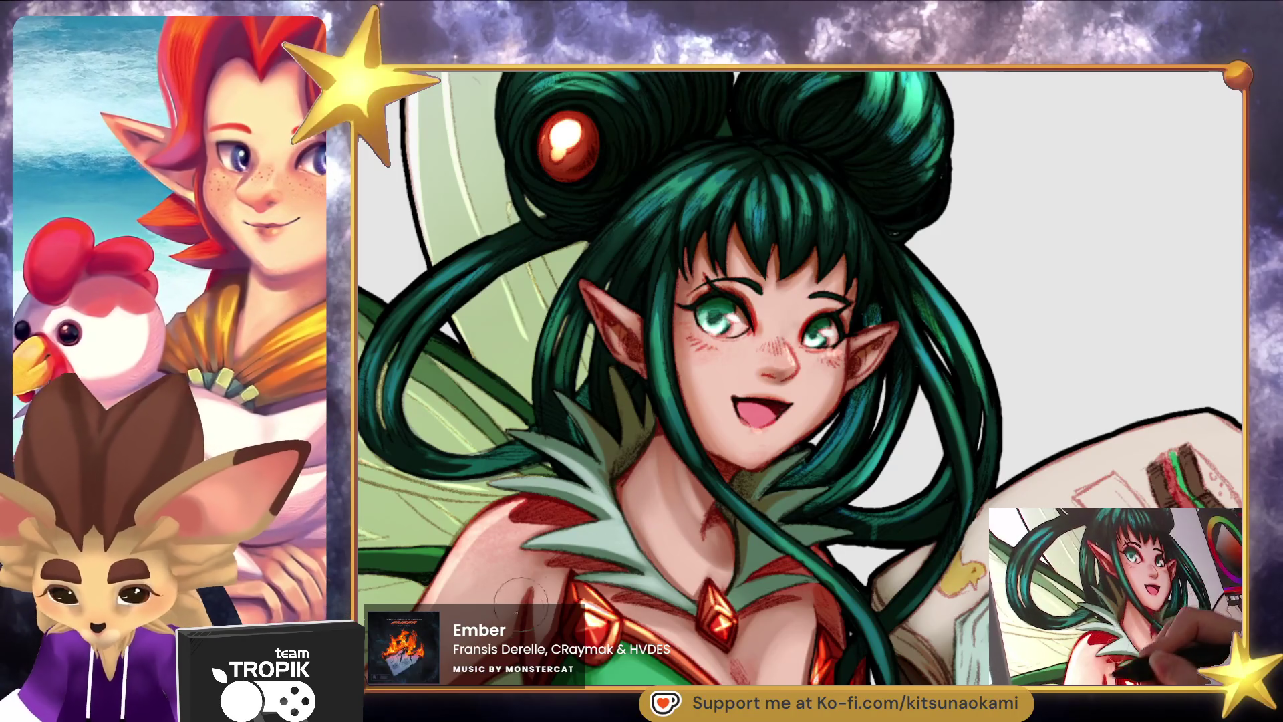
# Paint faint darker shading strokes on the fairy's neck.
pyautogui.moveTo(524, 592); pyautogui.dragTo(616, 465)
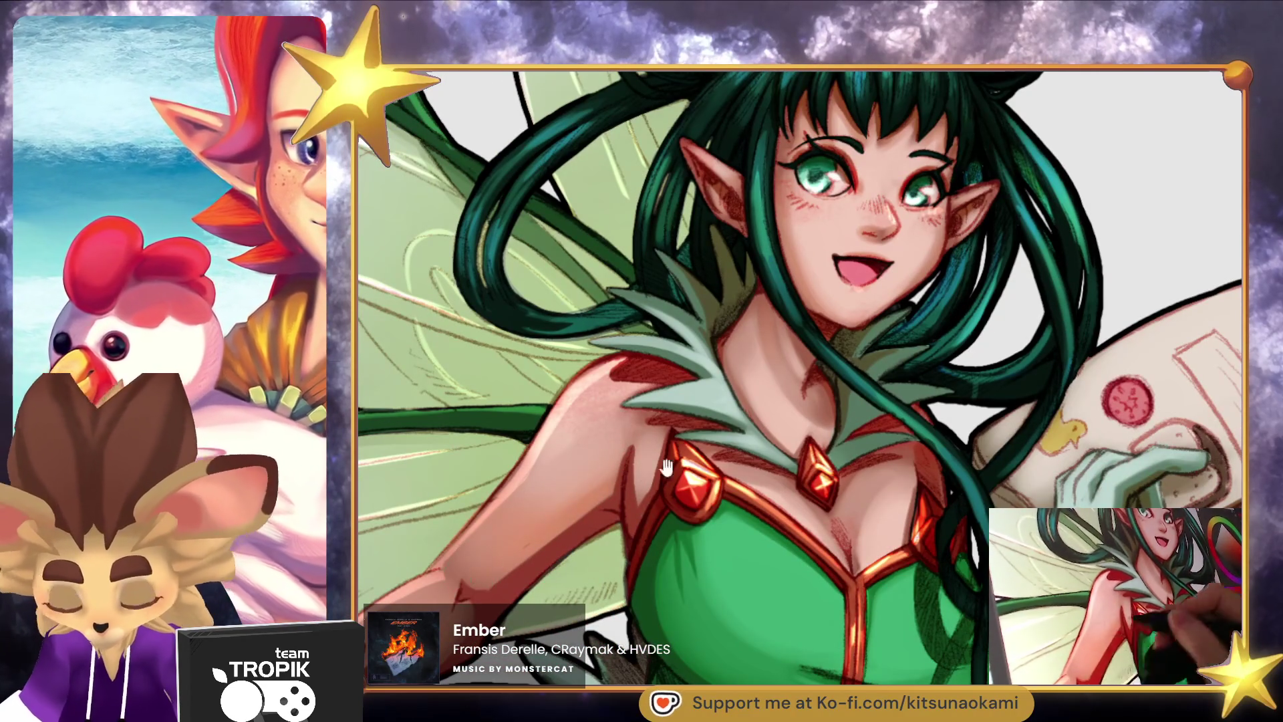
pyautogui.moveTo(603, 487); pyautogui.dragTo(675, 440)
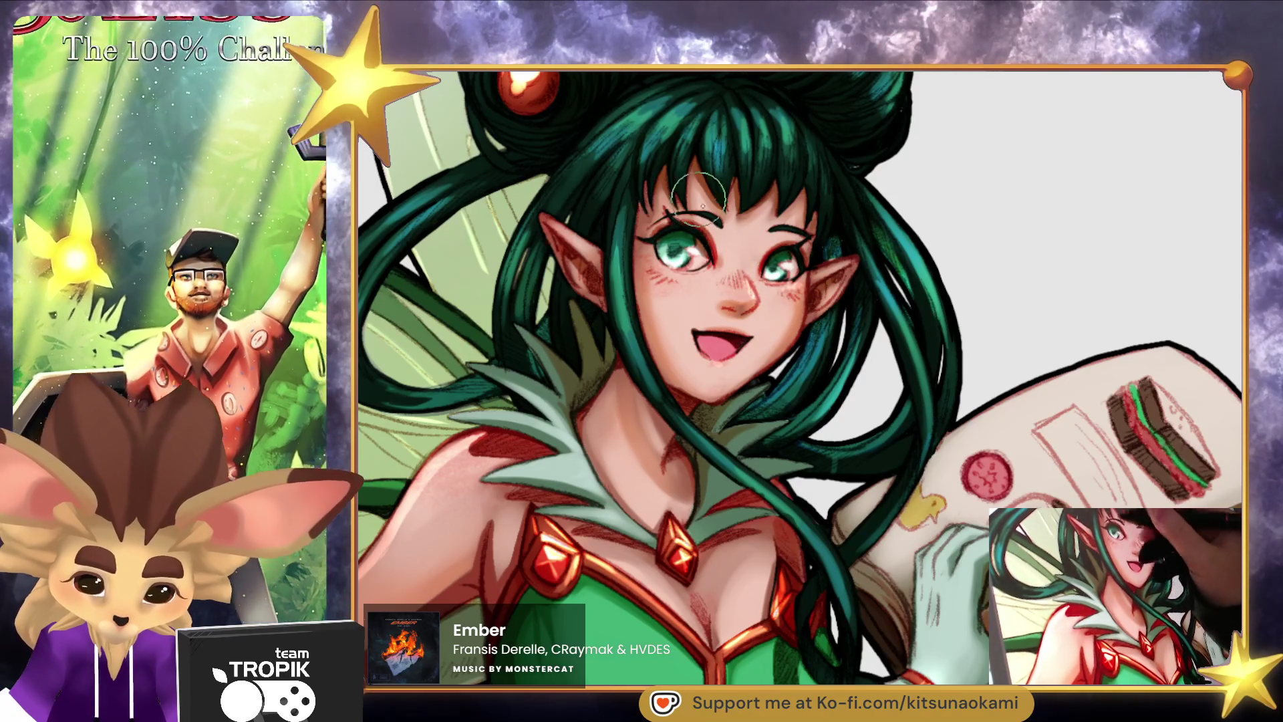
pyautogui.moveTo(674, 458); pyautogui.dragTo(710, 576)
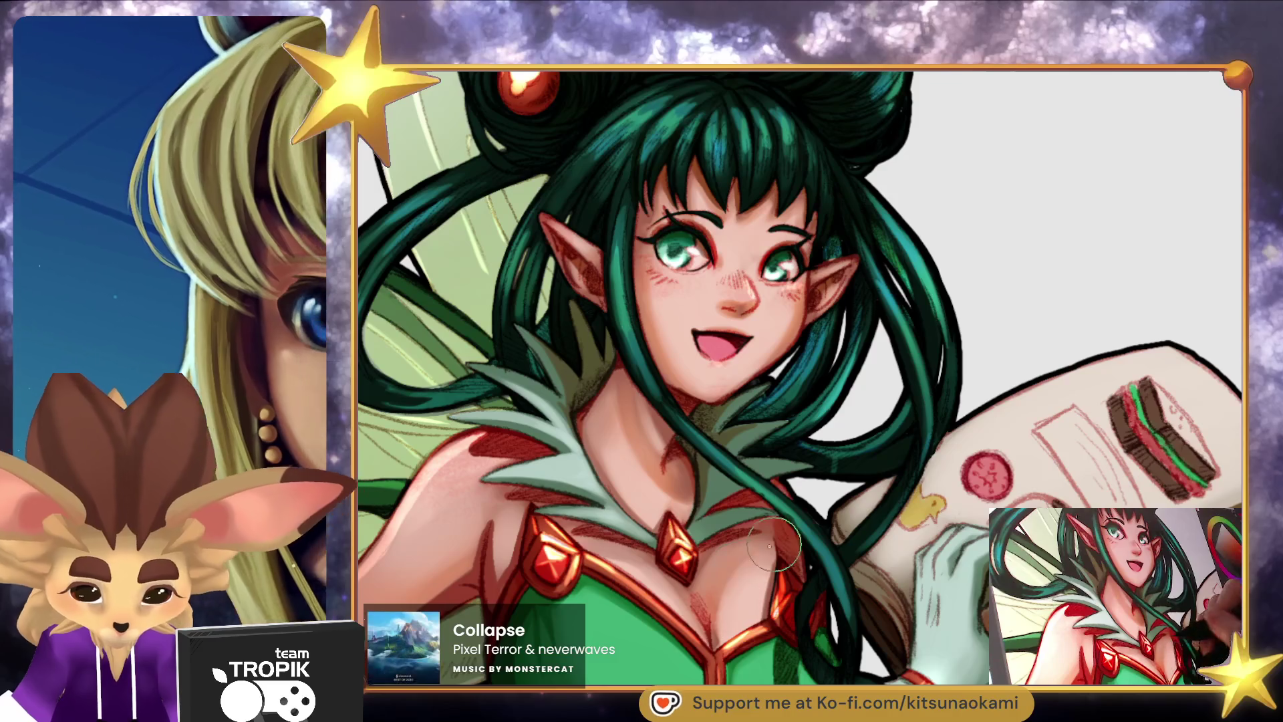
pyautogui.scroll(-3, 760, 558)
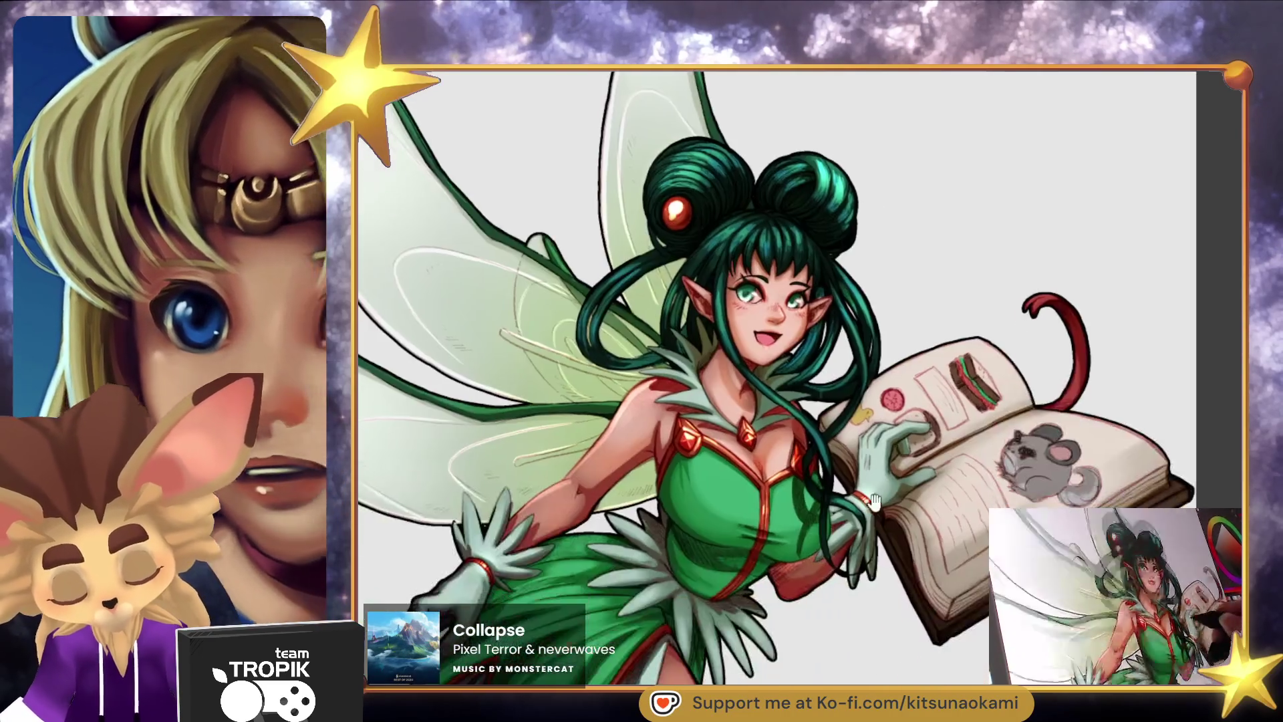
# Airbrush soft pink-red shading down the fairy's bare knee to its tip.
pyautogui.scroll(4, 761, 558)
pyautogui.moveTo(911, 468); pyautogui.dragTo(911, 308)
pyautogui.scroll(-1, 910, 308)
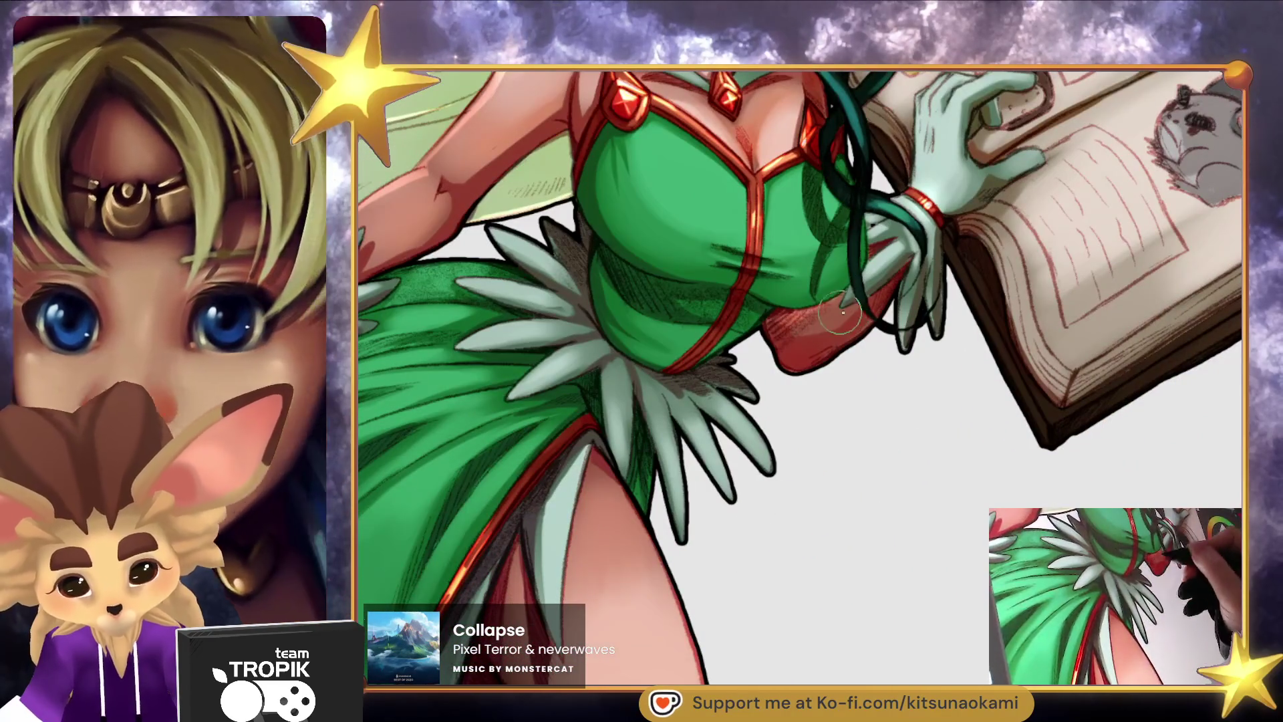
pyautogui.scroll(-2, 782, 400)
pyautogui.scroll(3, 768, 424)
pyautogui.moveTo(634, 339)
pyautogui.mouseDown()
pyautogui.moveTo(642, 321)
pyautogui.moveTo(628, 335)
pyautogui.moveTo(687, 452)
pyautogui.moveTo(698, 519)
pyautogui.mouseUp()
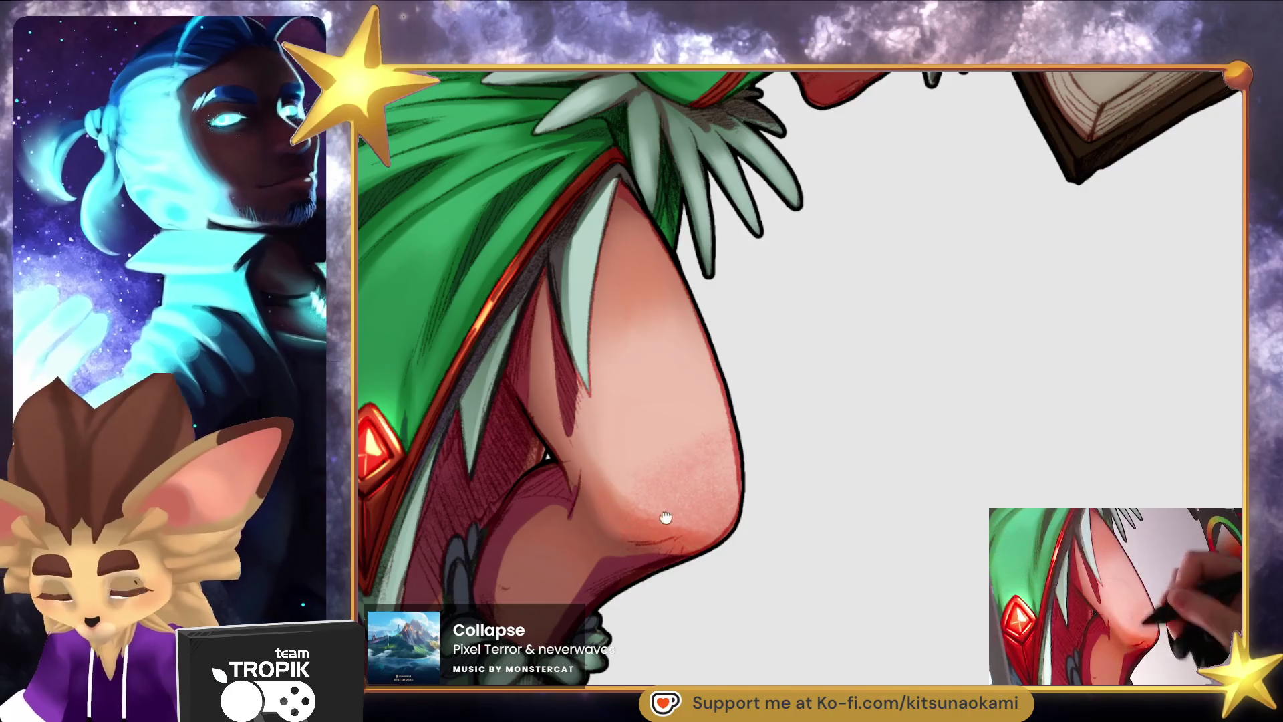
pyautogui.scroll(-2, 709, 518)
pyautogui.scroll(-2, 644, 472)
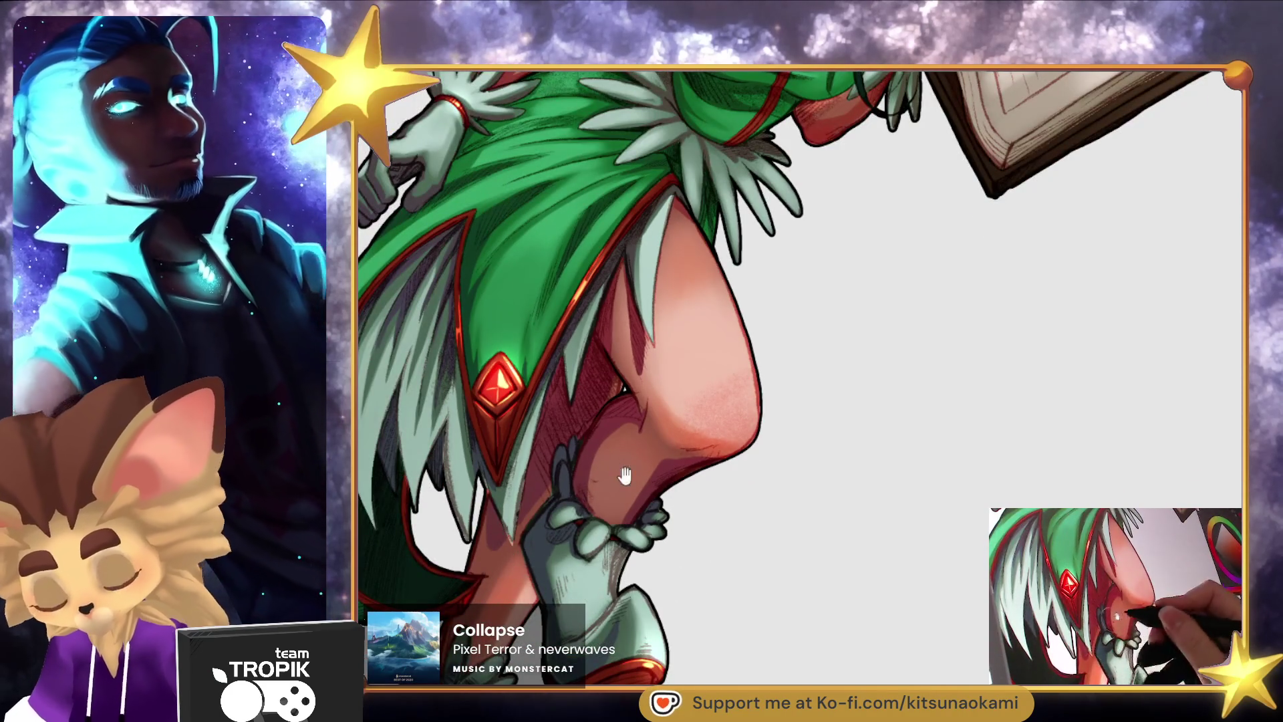
# Review the torso and whole figure, then fit the canvas to the screen.
pyautogui.moveTo(624, 349); pyautogui.dragTo(626, 538)
pyautogui.scroll(3, 590, 361)
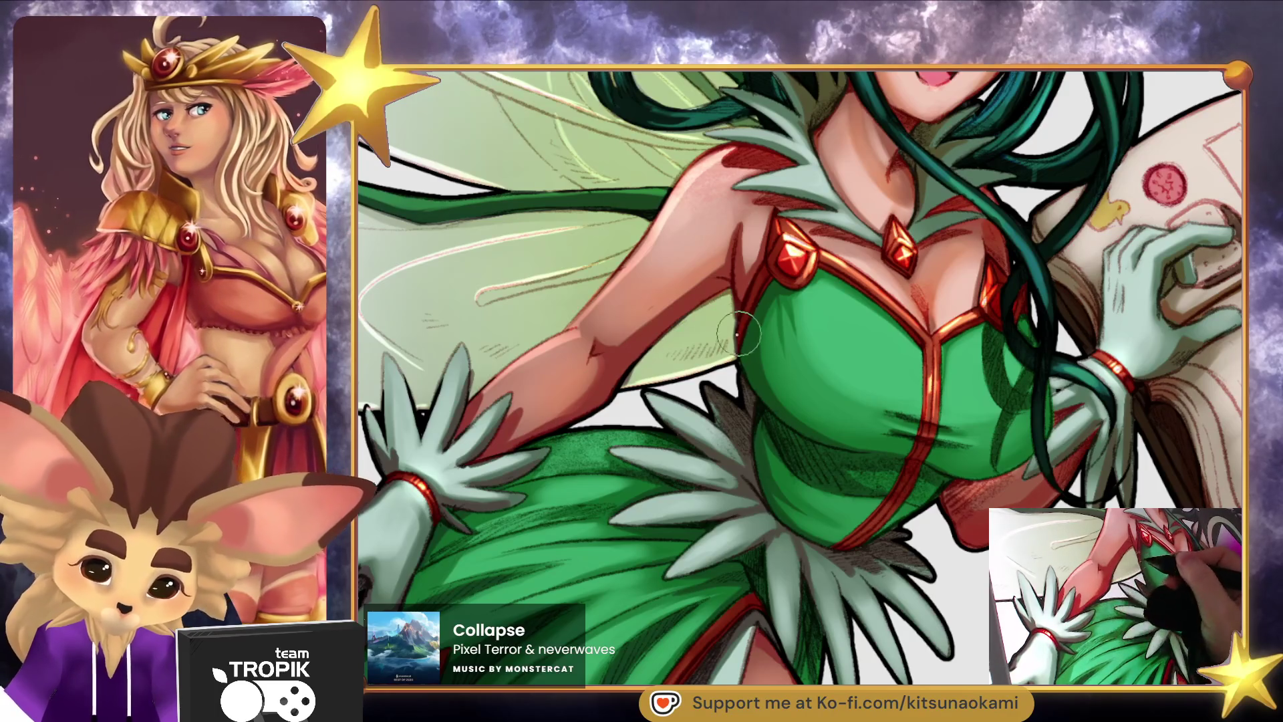
pyautogui.scroll(-5, 749, 349)
pyautogui.moveTo(873, 495); pyautogui.dragTo(822, 544)
pyautogui.scroll(5, 599, 327)
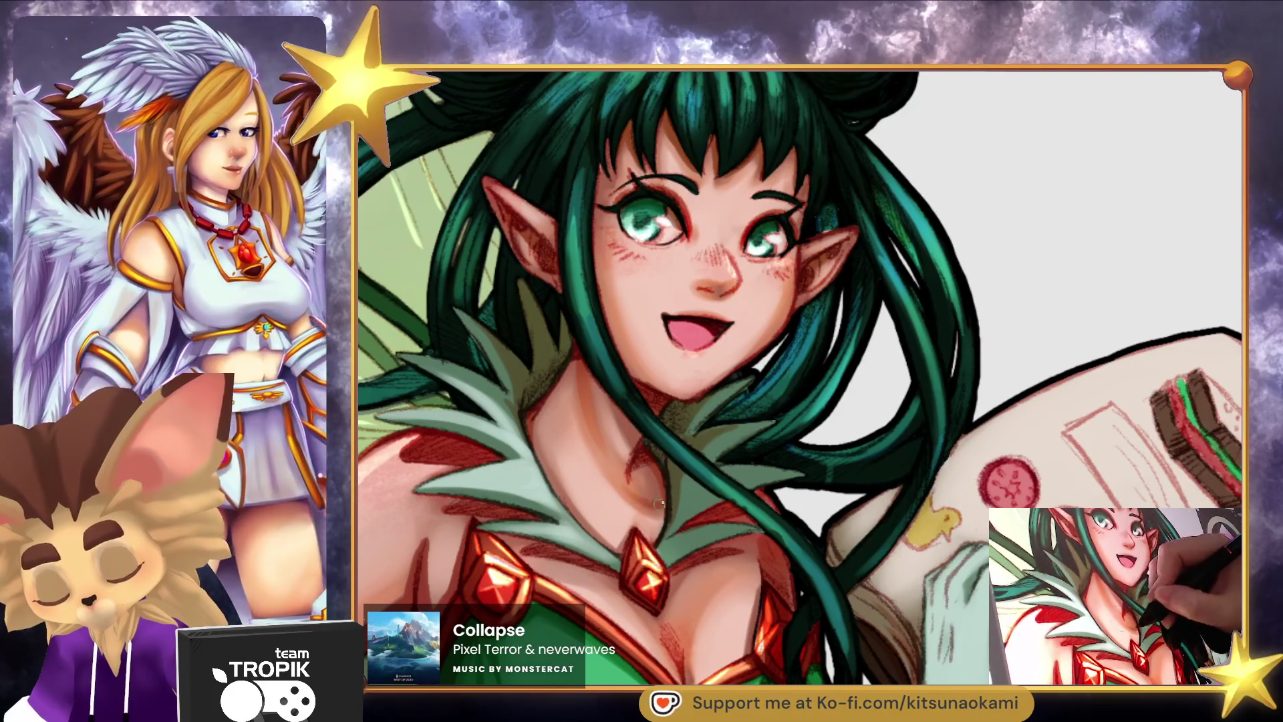
pyautogui.hotkey('ctrl', '0')
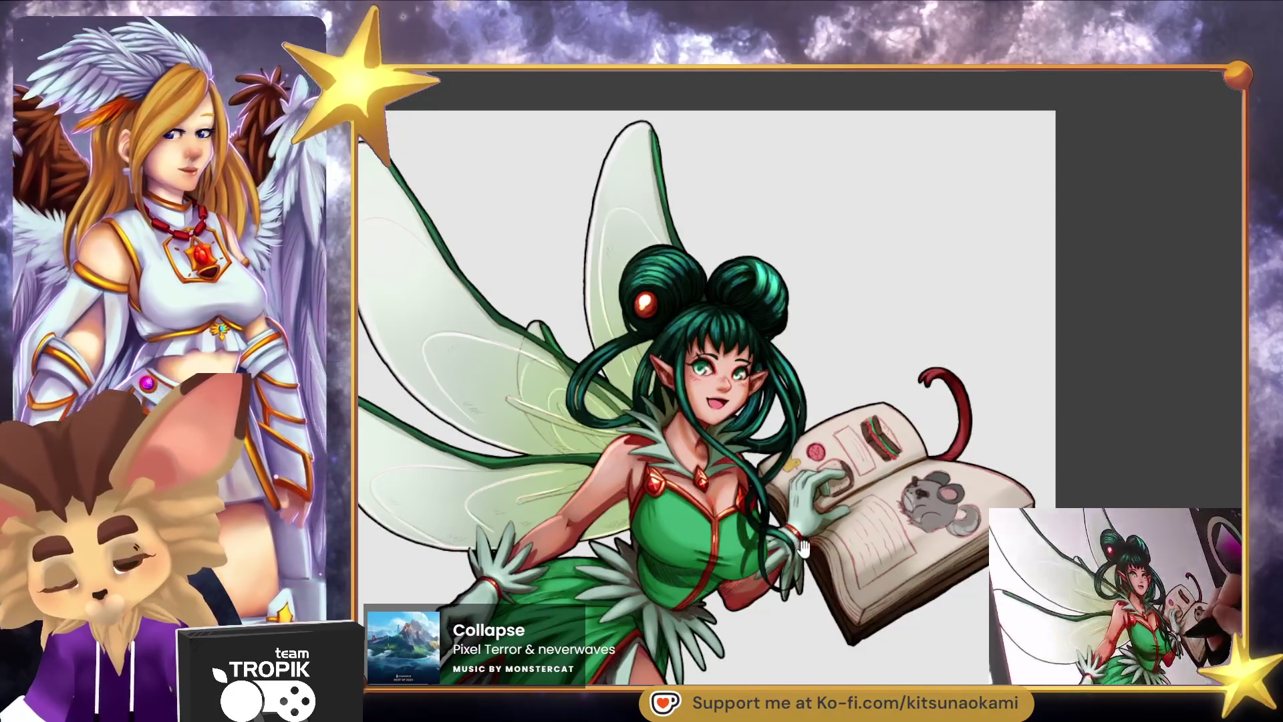
# Pan the canvas slightly and zoom in on the fairy's twin buns and red gem.
pyautogui.moveTo(818, 465); pyautogui.dragTo(822, 431)
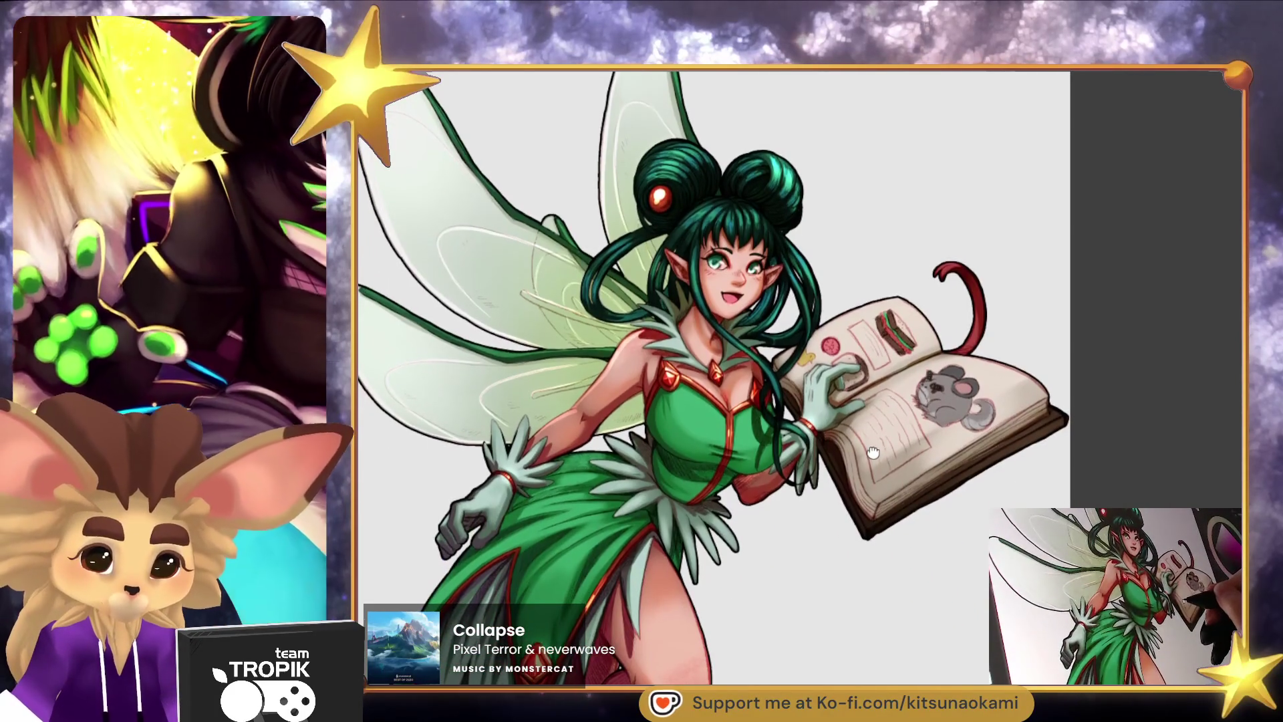
pyautogui.moveTo(872, 454); pyautogui.dragTo(867, 470)
pyautogui.scroll(5, 867, 470)
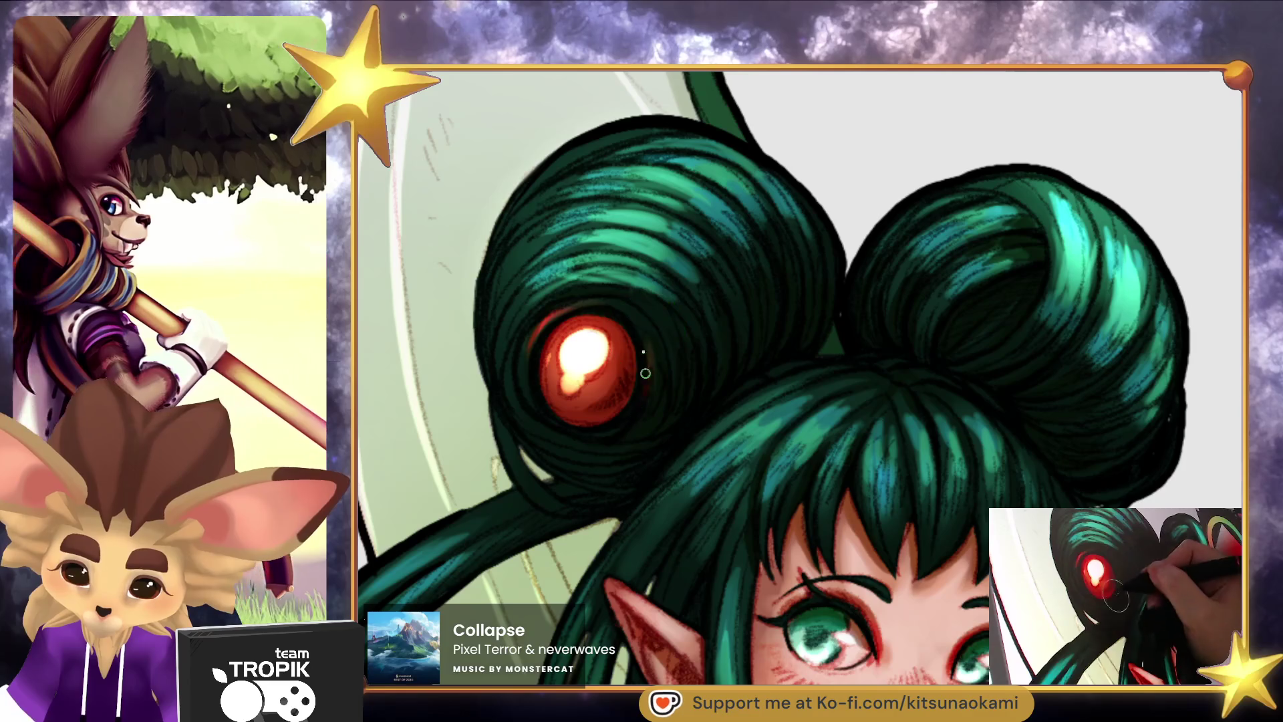
pyautogui.press('[')
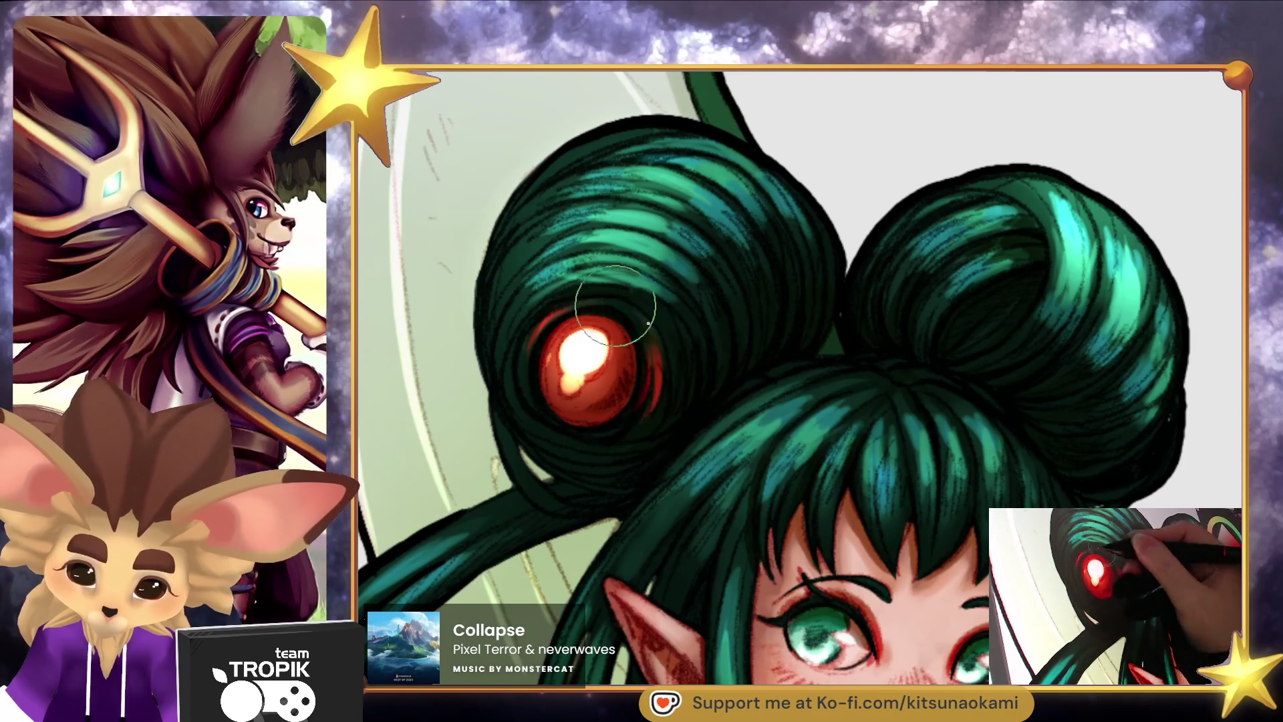
pyautogui.press('[')
pyautogui.moveTo(666, 400); pyautogui.dragTo(668, 337)
pyautogui.press(']')
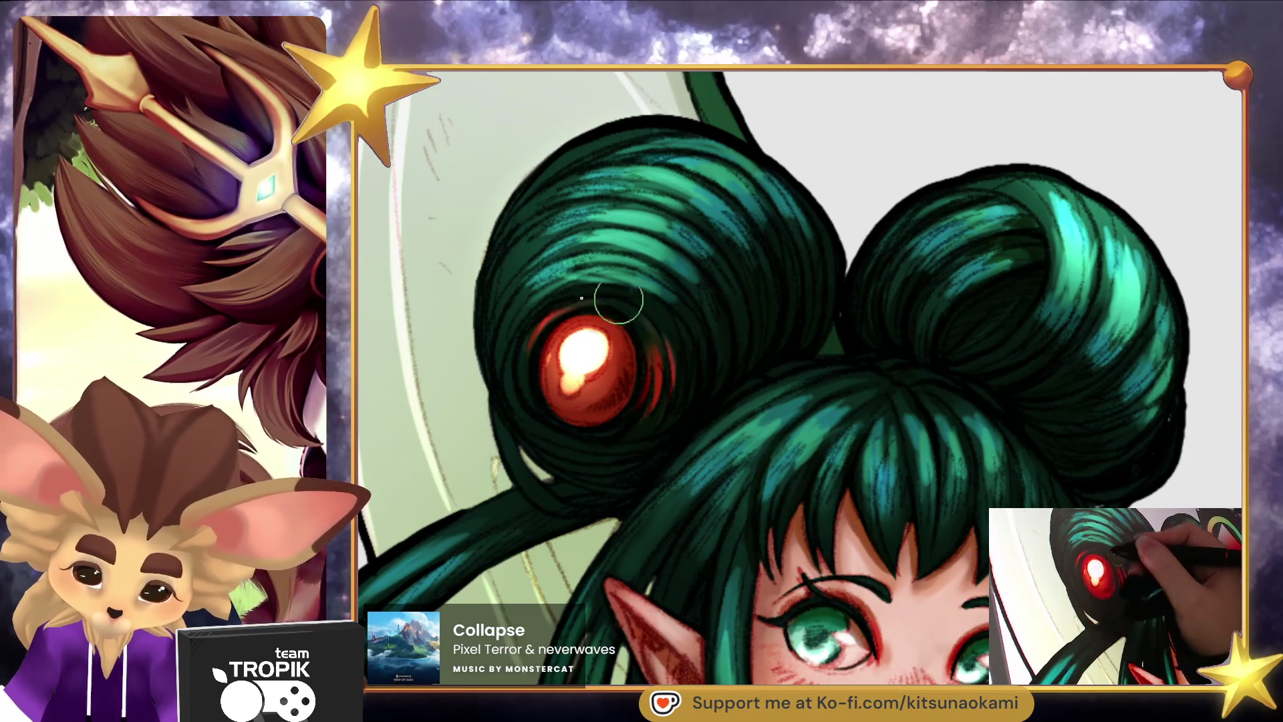
pyautogui.moveTo(516, 384); pyautogui.dragTo(527, 321)
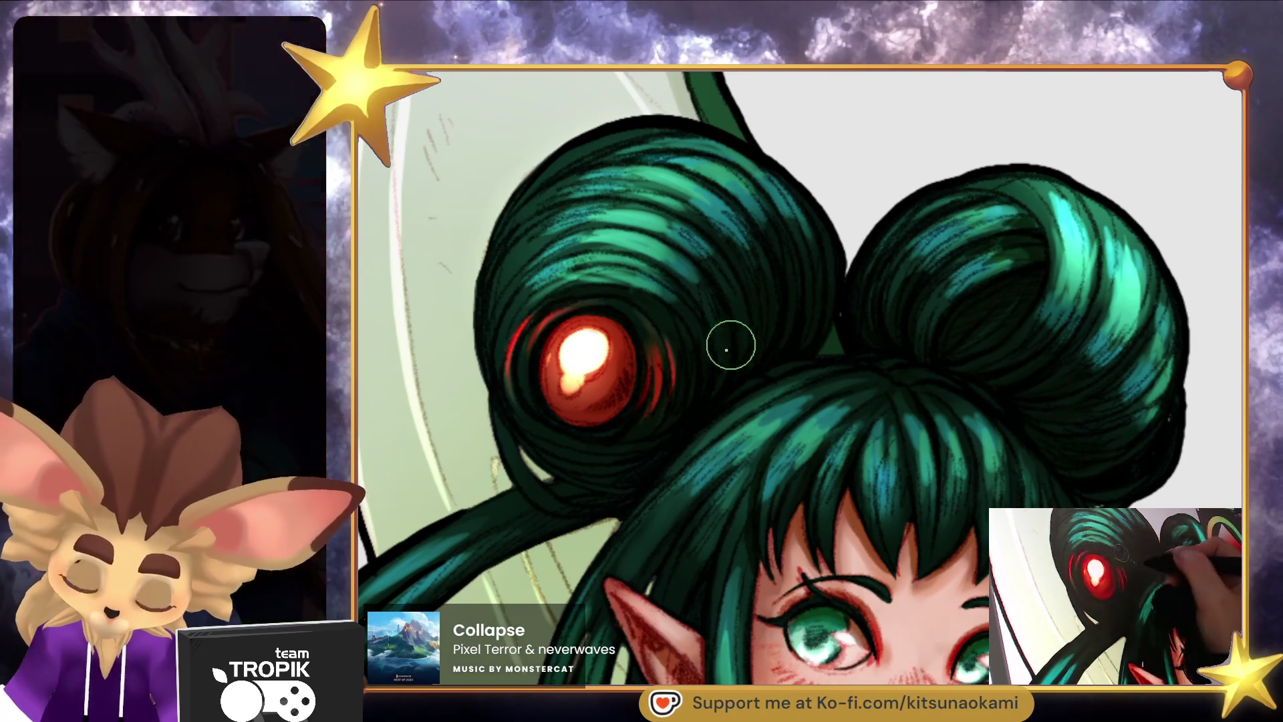
pyautogui.press('[')
pyautogui.moveTo(550, 439); pyautogui.dragTo(589, 446)
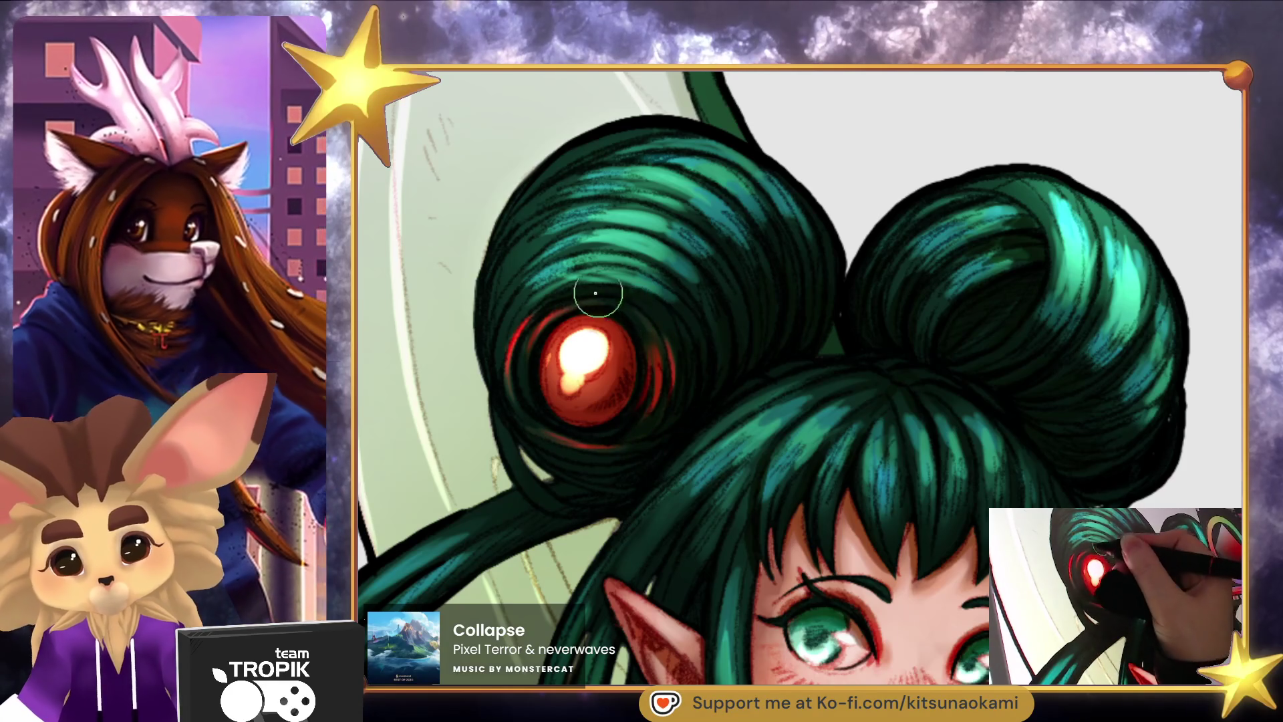
pyautogui.scroll(-5, 708, 424)
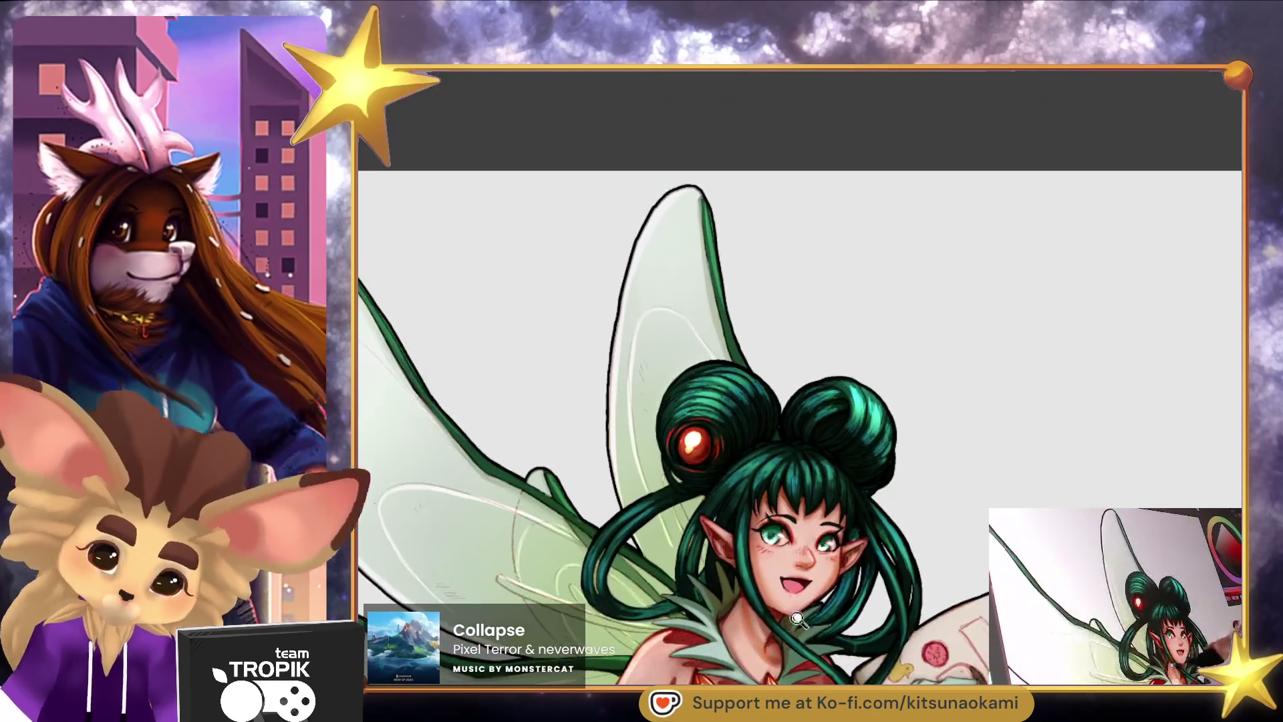
pyautogui.moveTo(1012, 436); pyautogui.dragTo(965, 519)
pyautogui.scroll(5, 735, 520)
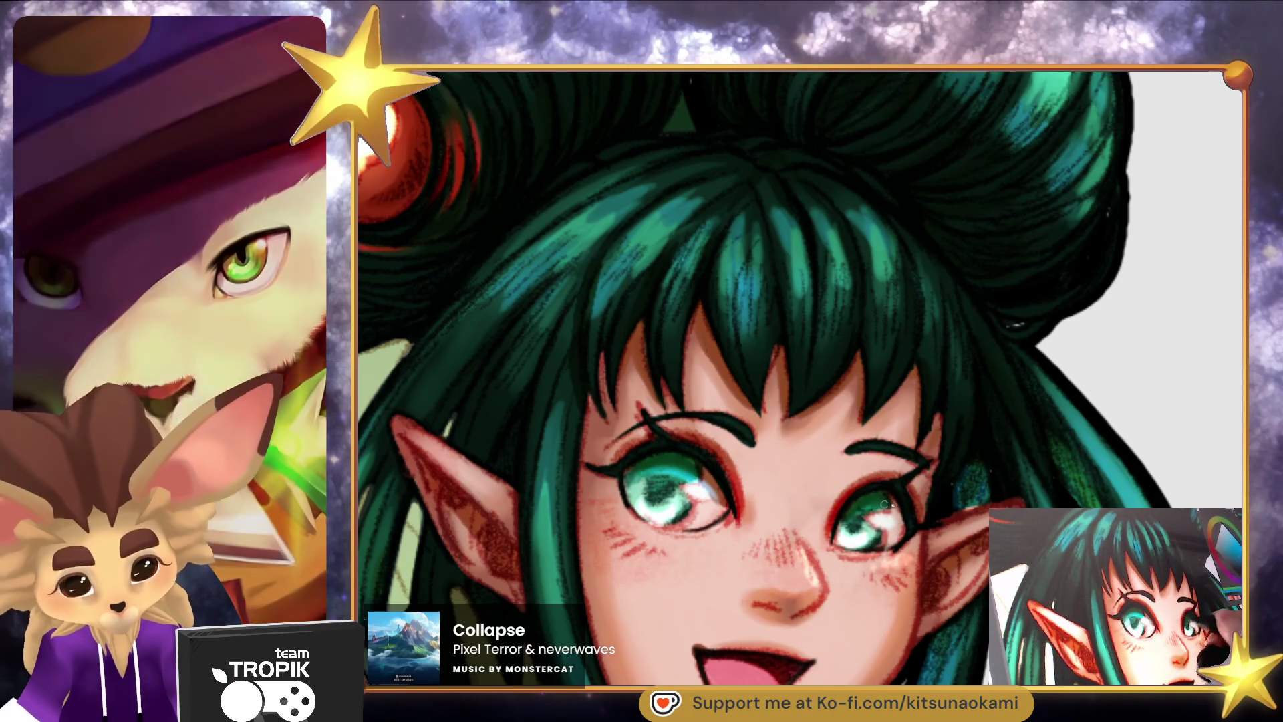
pyautogui.scroll(-5, 867, 509)
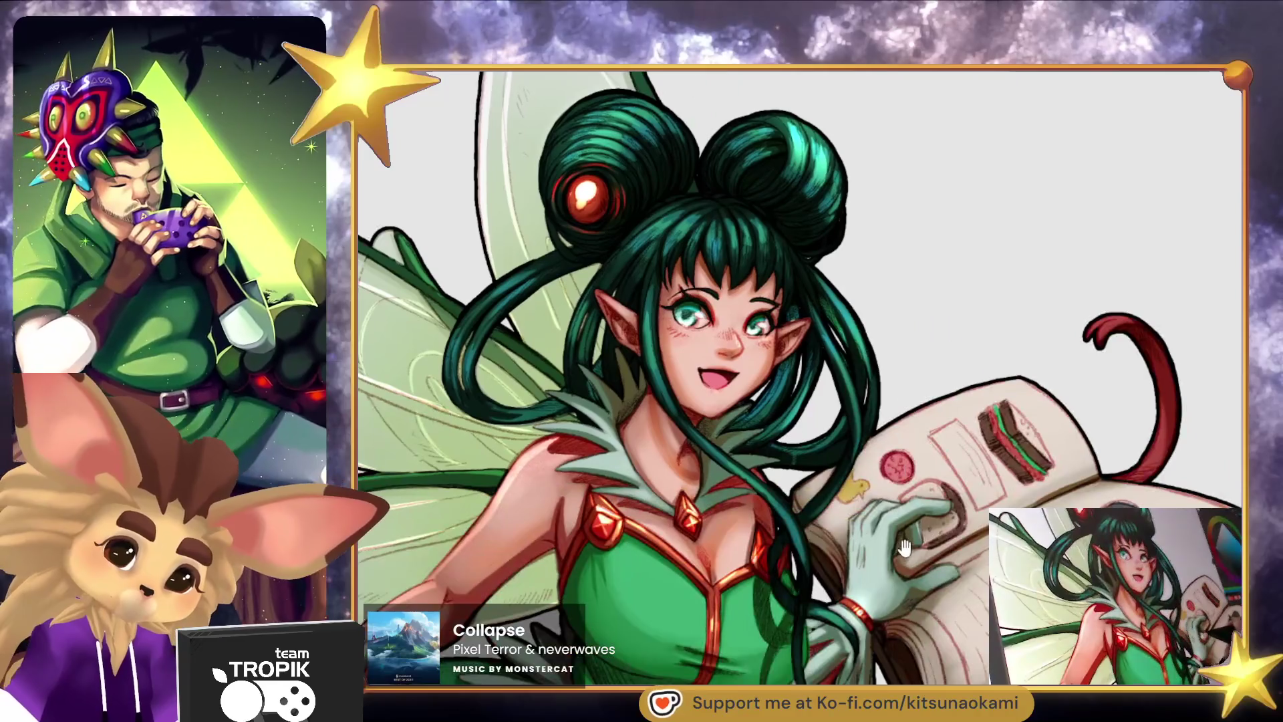
pyautogui.moveTo(903, 547)
pyautogui.mouseDown()
pyautogui.moveTo(896, 621)
pyautogui.moveTo(844, 584)
pyautogui.moveTo(848, 532)
pyautogui.mouseUp()
pyautogui.scroll(-5, 894, 548)
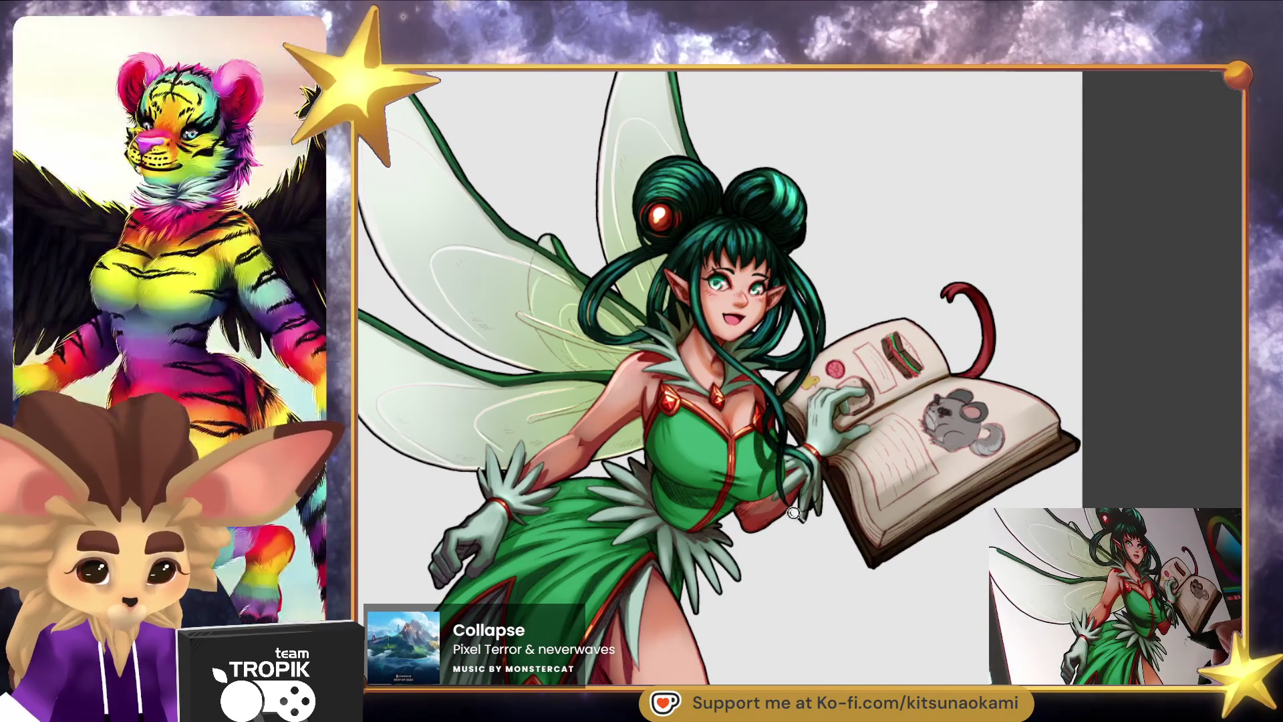
# Zoom in closer on the fairy's neckline and chest.
pyautogui.scroll(10, 803, 534)
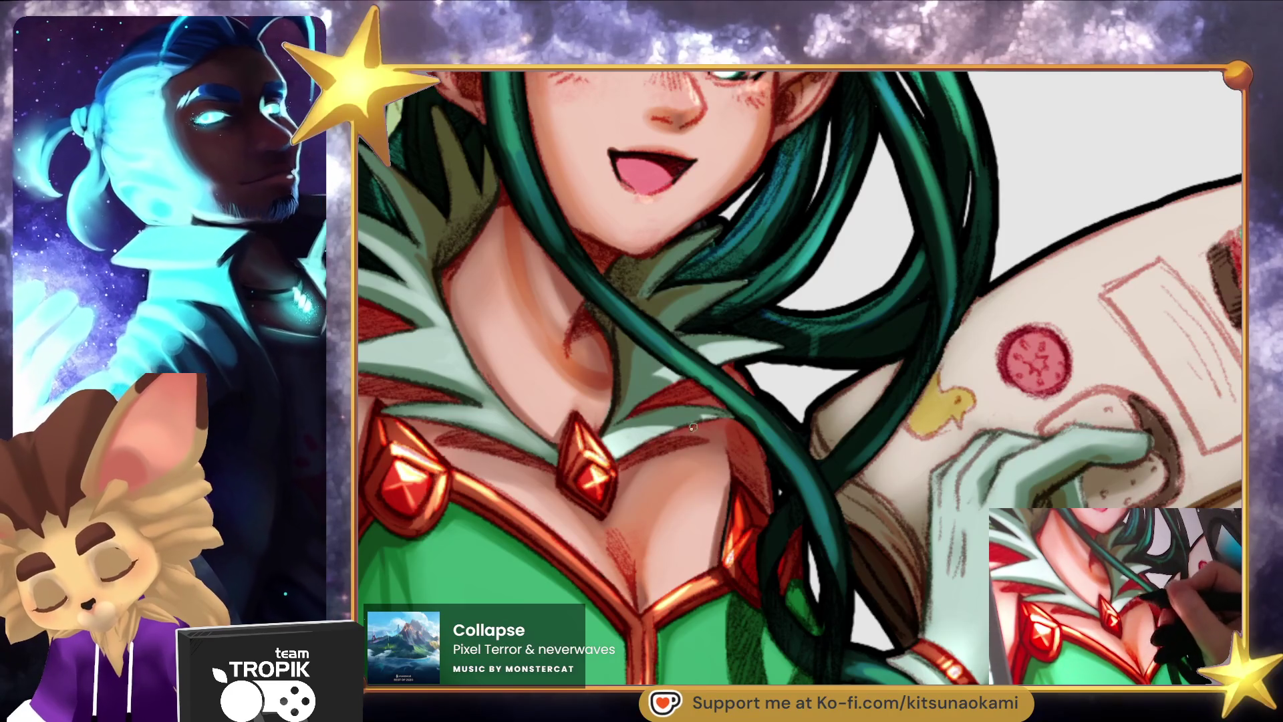
# Fit the illustration, then zoom and pan to frame the fairy's chest and book.
pyautogui.hotkey('ctrl', '0')
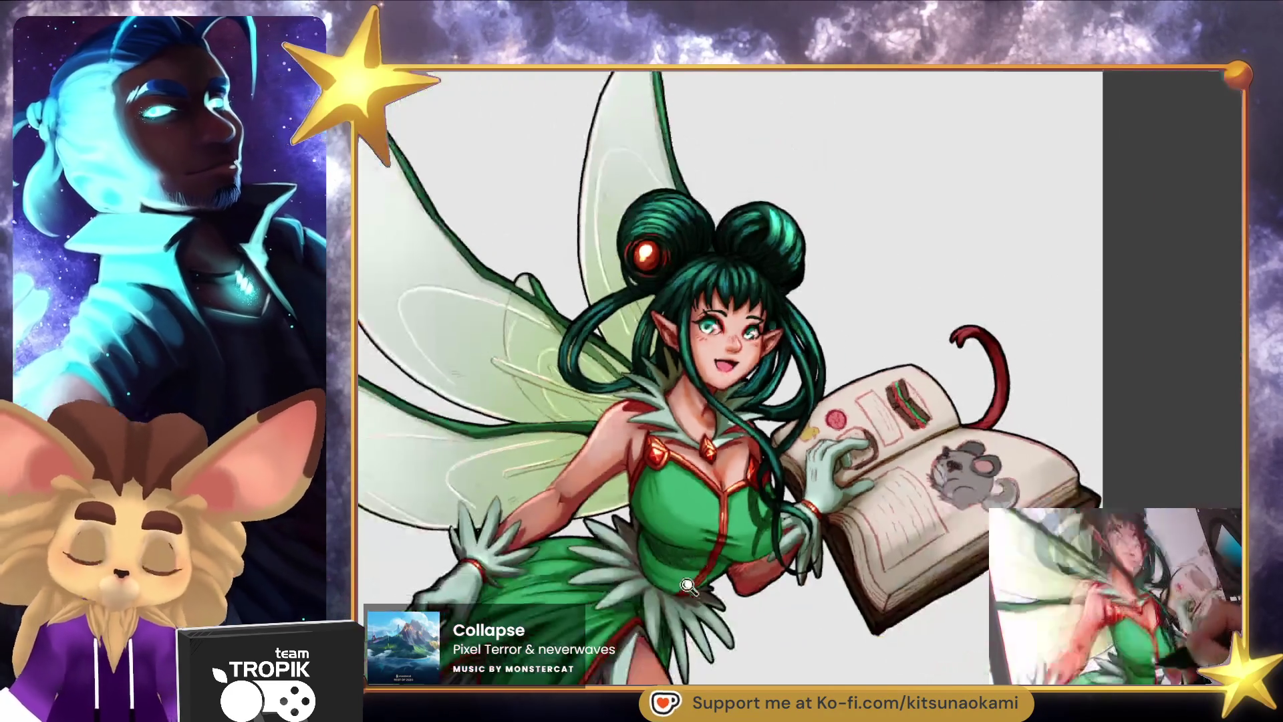
pyautogui.click(781, 502)
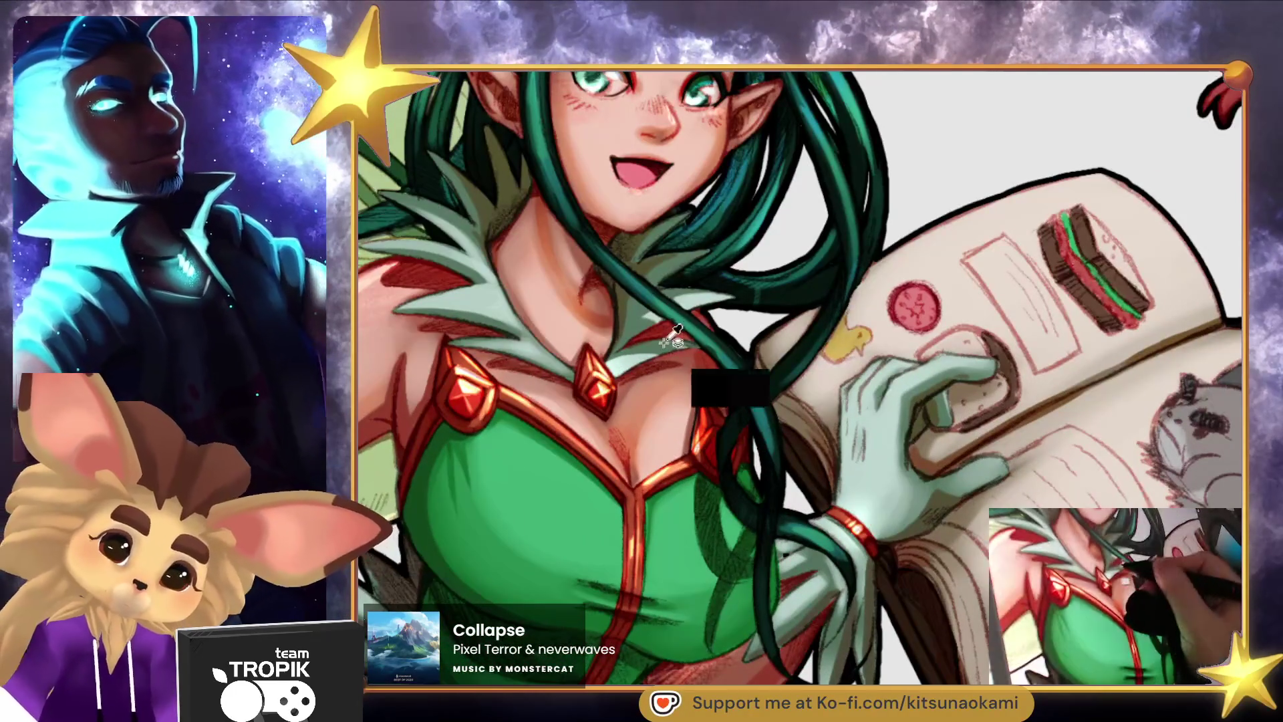
pyautogui.scroll(2, 674, 348)
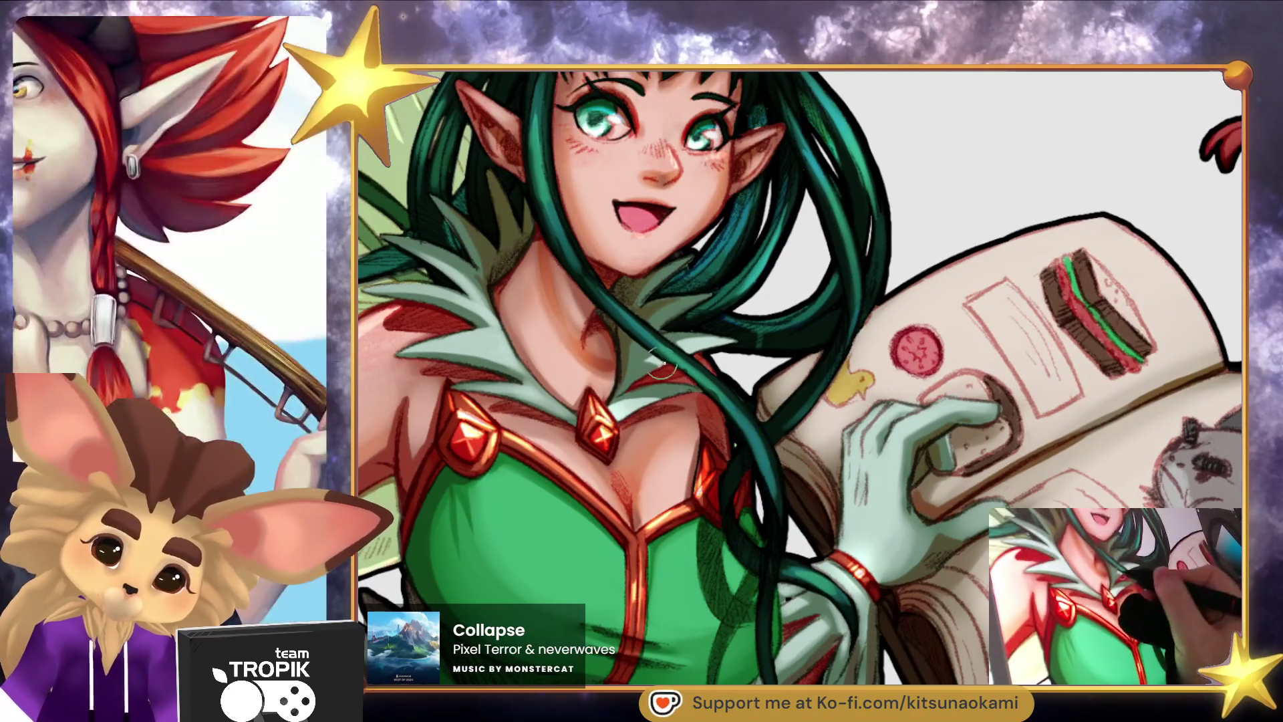
pyautogui.scroll(-5, 659, 369)
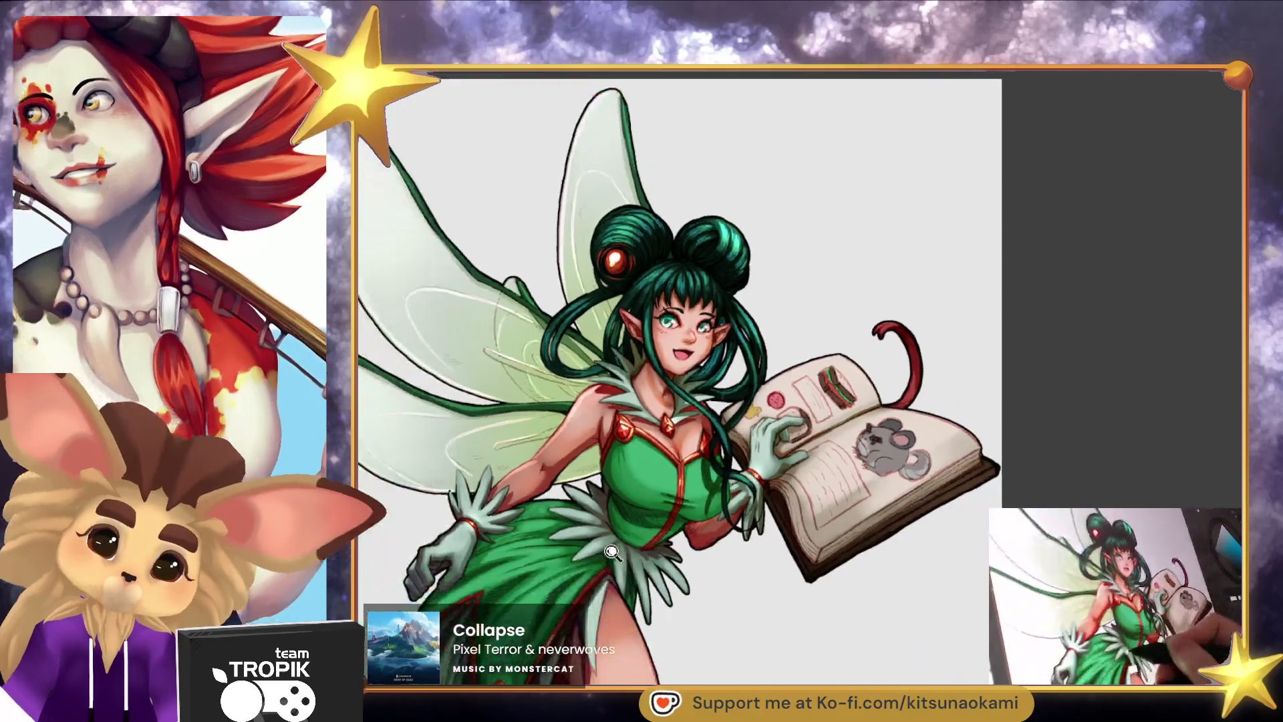
pyautogui.scroll(5, 677, 364)
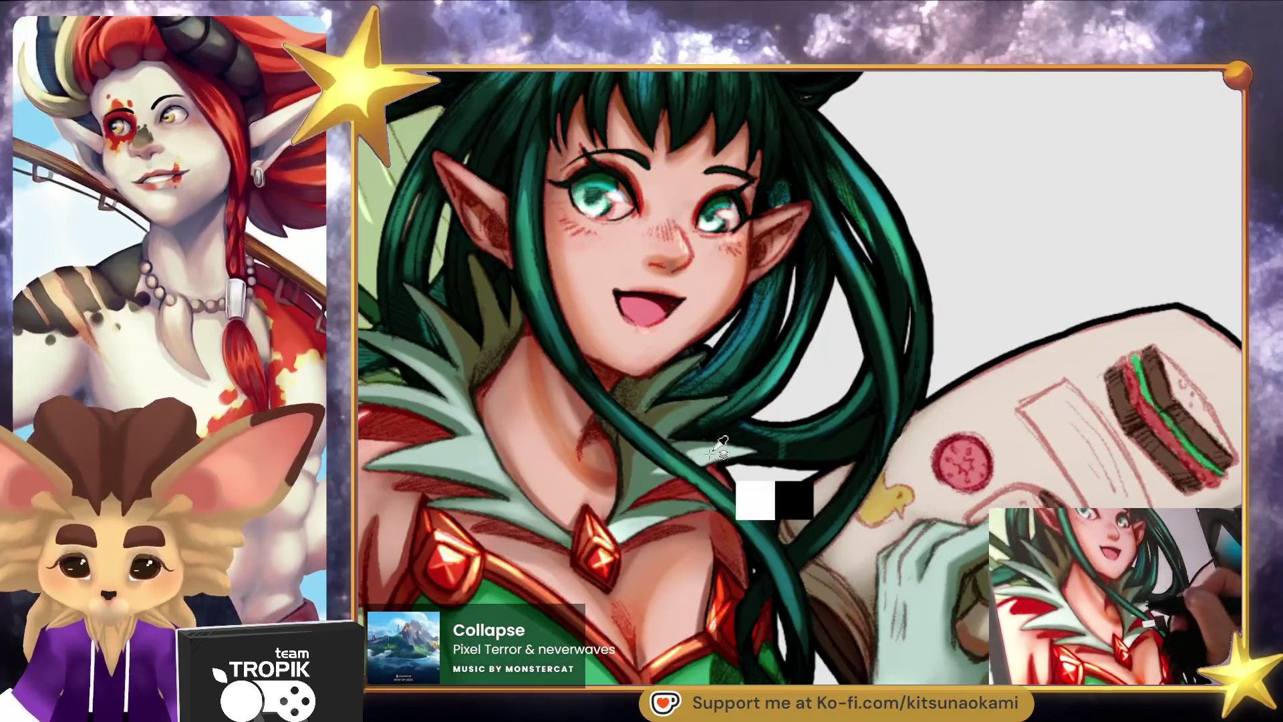
pyautogui.scroll(-5, 699, 418)
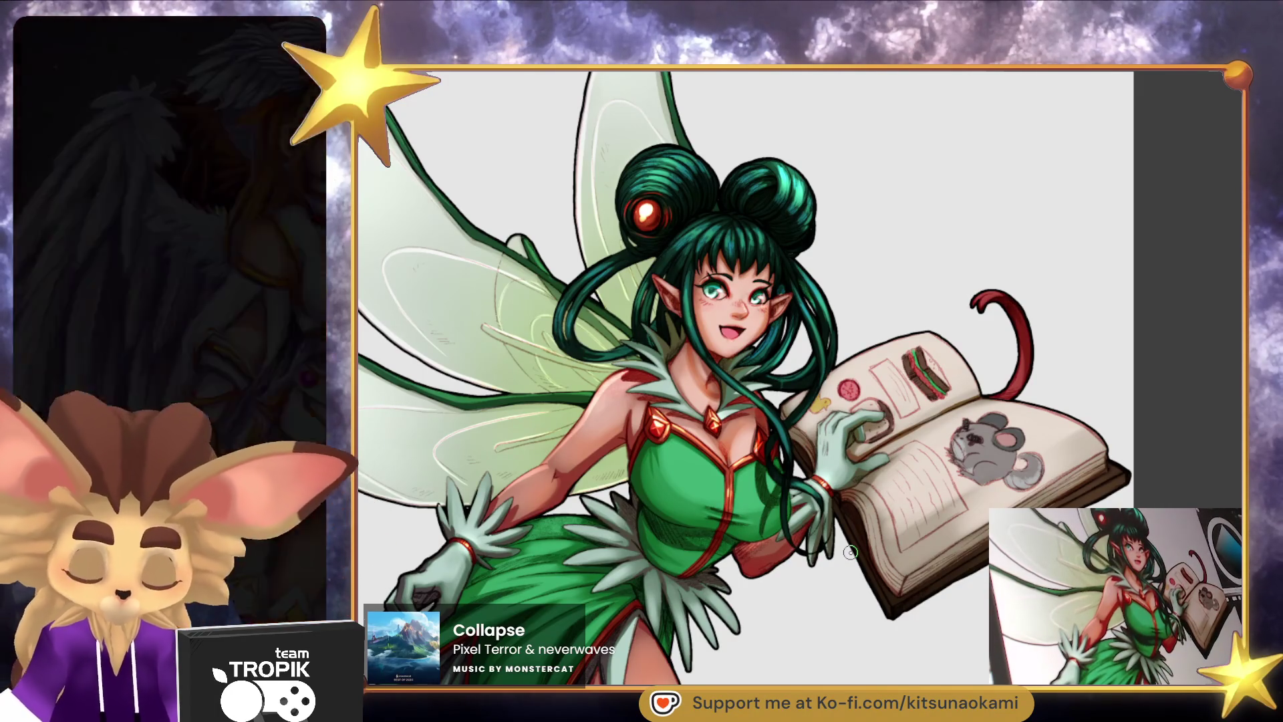
pyautogui.moveTo(768, 641)
pyautogui.mouseDown()
pyautogui.moveTo(761, 570)
pyautogui.moveTo(768, 627)
pyautogui.moveTo(782, 616)
pyautogui.moveTo(817, 625)
pyautogui.mouseUp()
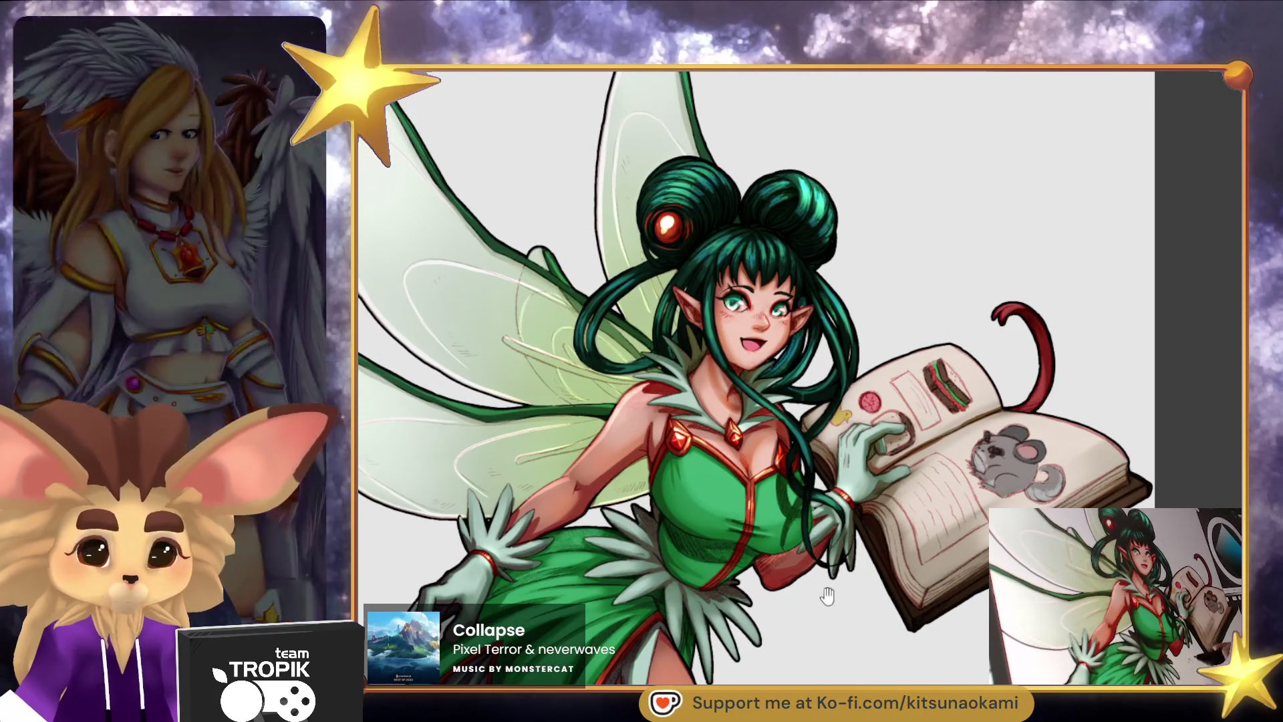
pyautogui.scroll(5, 830, 123)
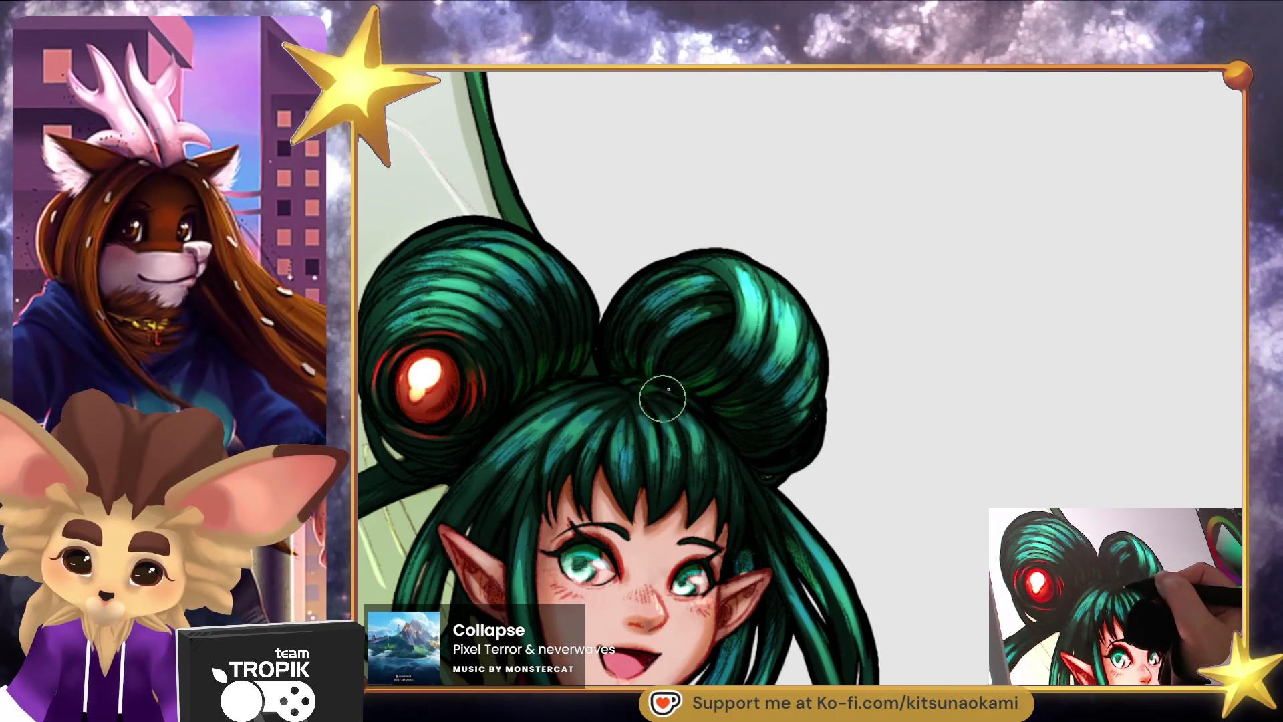
# Darken a hair strand with a short stroke and sample a colour from the bangs.
pyautogui.scroll(-3, 621, 348)
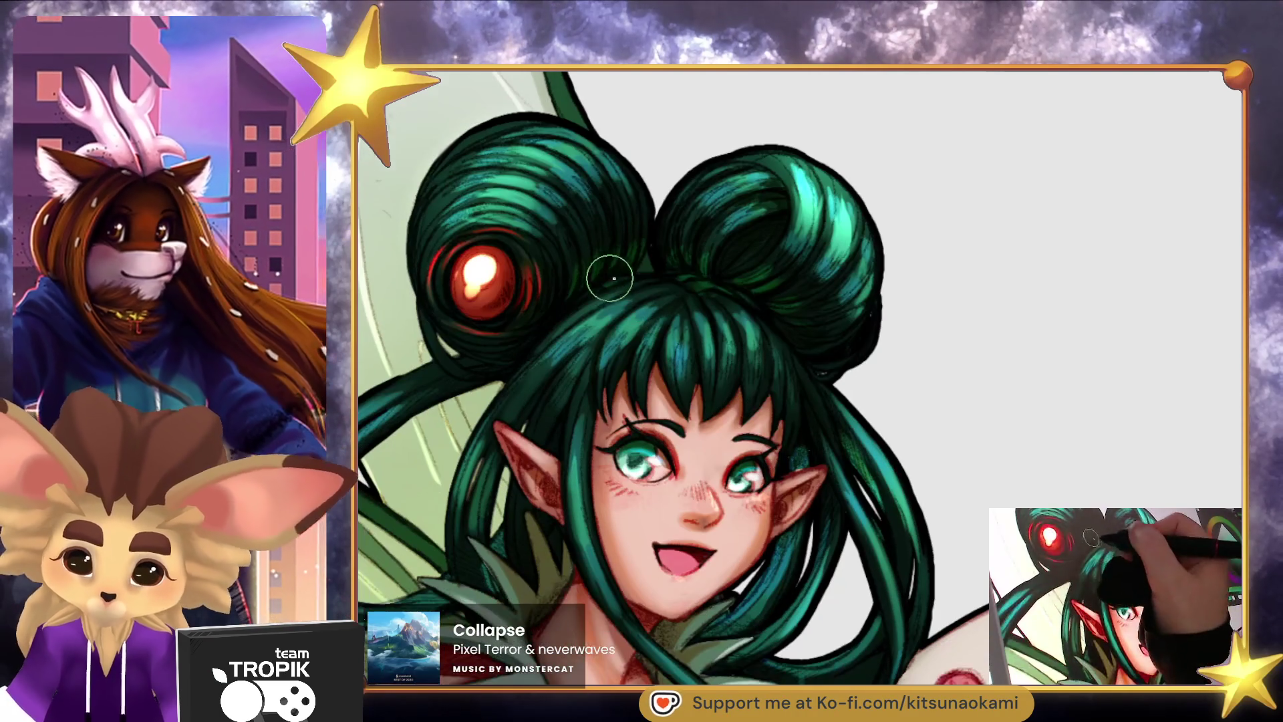
pyautogui.scroll(2, 583, 325)
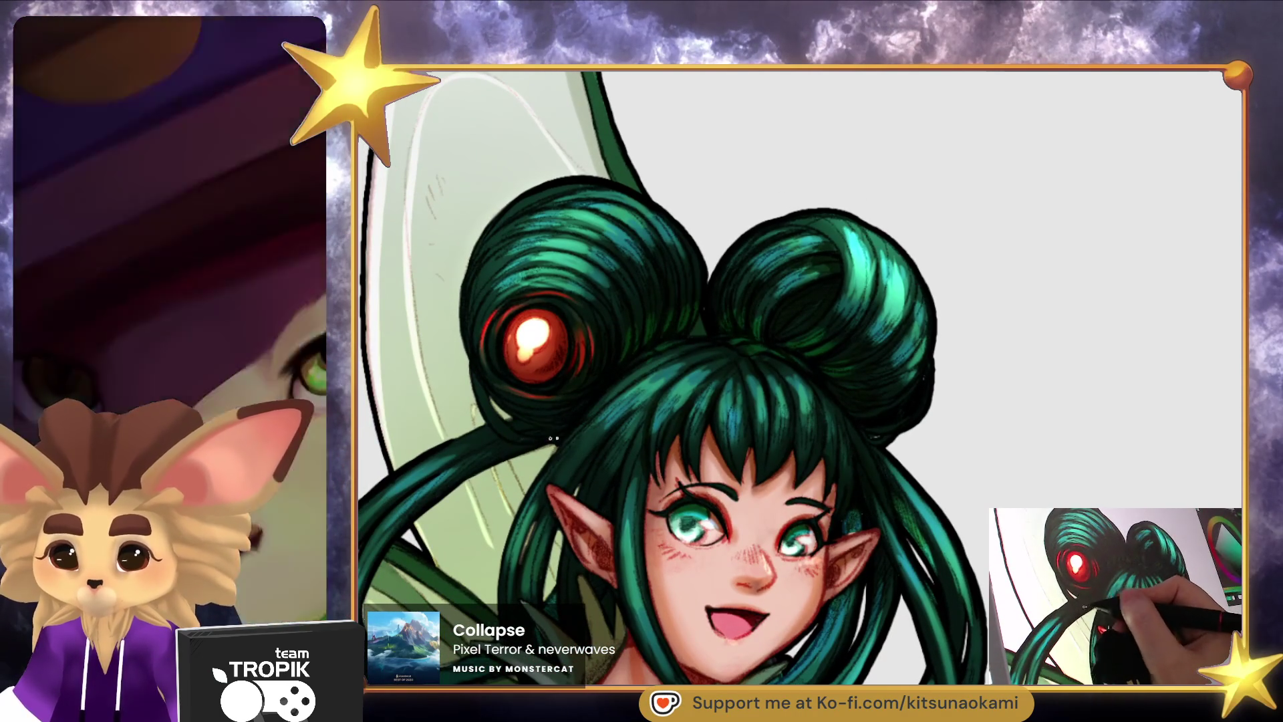
pyautogui.moveTo(528, 448); pyautogui.dragTo(530, 445)
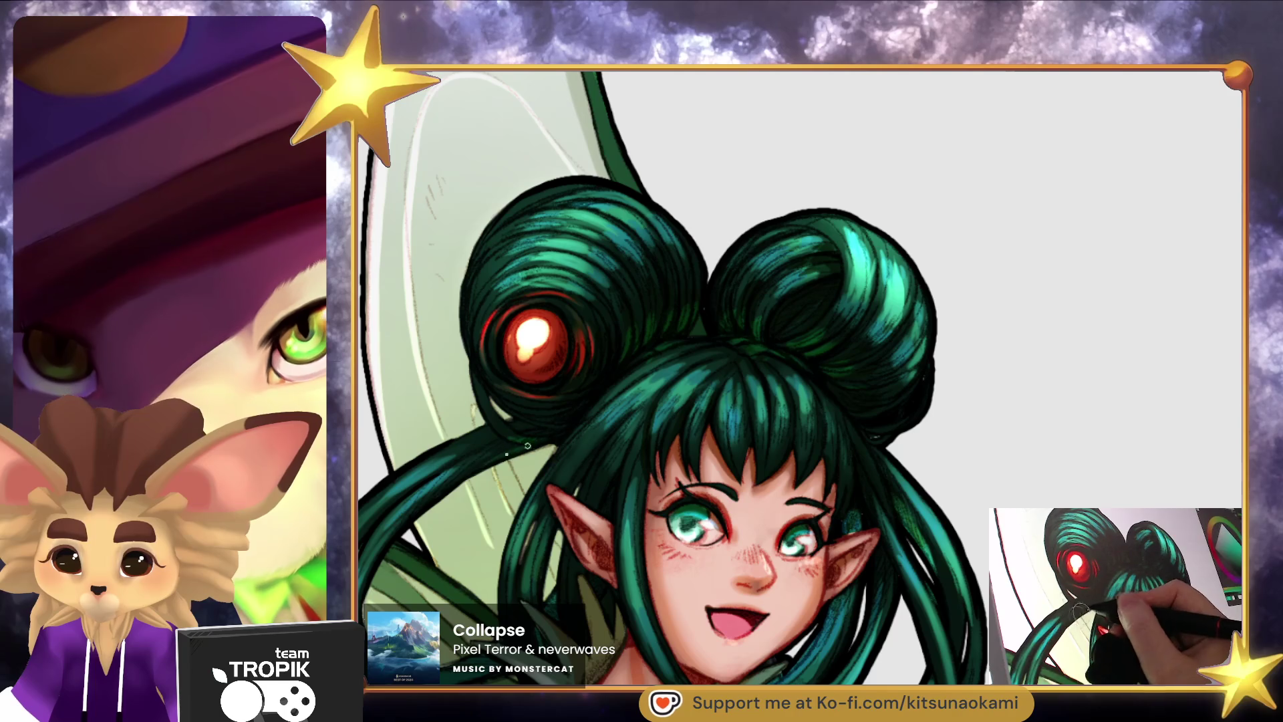
pyautogui.scroll(-3, 546, 434)
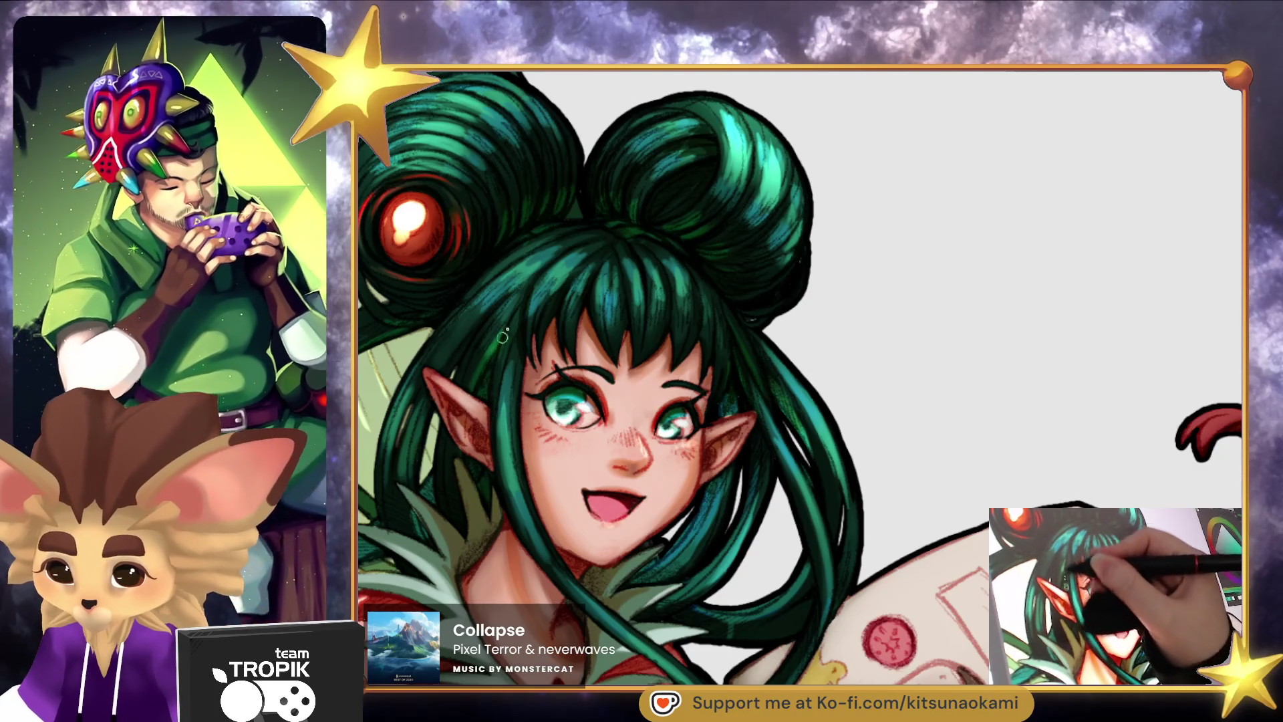
pyautogui.keyDown('alt'); pyautogui.click(520, 325); pyautogui.keyUp('alt')
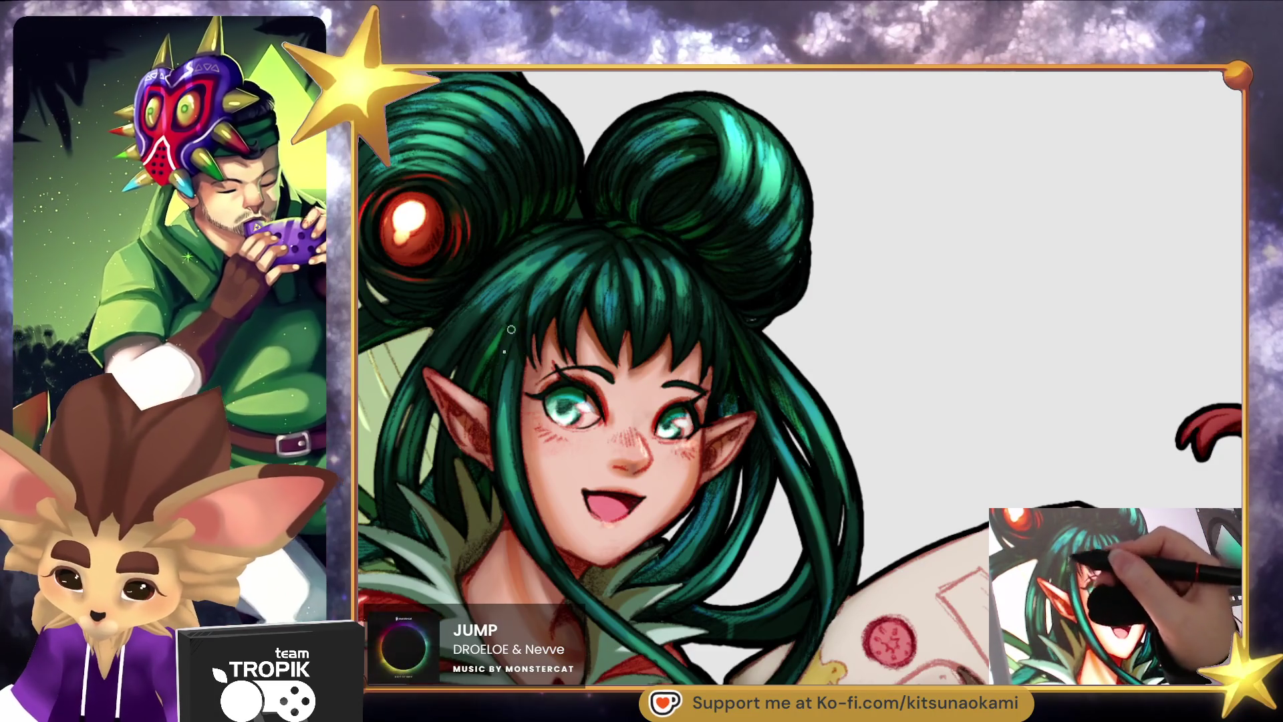
# Zoom in closely on the fairy's face and book.
pyautogui.hotkey('ctrl', '0')
pyautogui.click(719, 296)
pyautogui.moveTo(724, 292); pyautogui.dragTo(767, 263)
pyautogui.moveTo(708, 321)
pyautogui.mouseDown()
pyautogui.moveTo(731, 335)
pyautogui.moveTo(748, 290)
pyautogui.mouseUp()
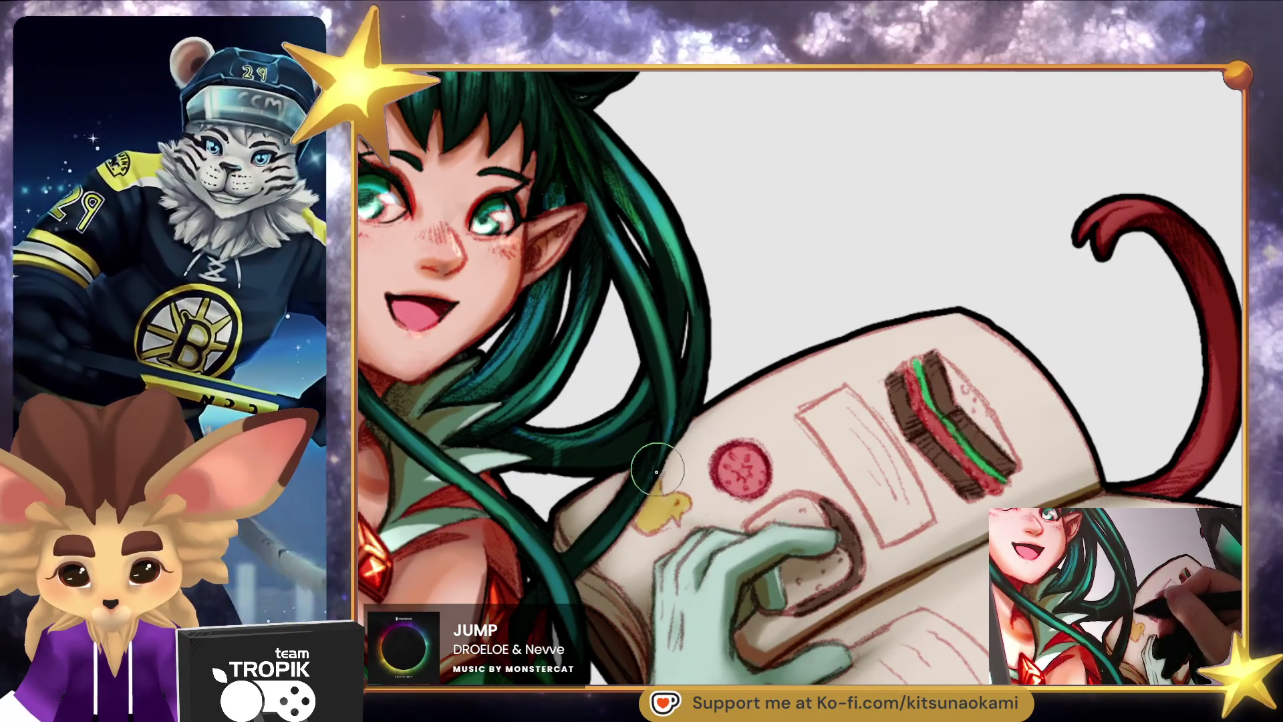
# Refit the canvas, check the wing tips, then zoom in with the fairy moved higher.
pyautogui.hotkey('ctrl', '0')
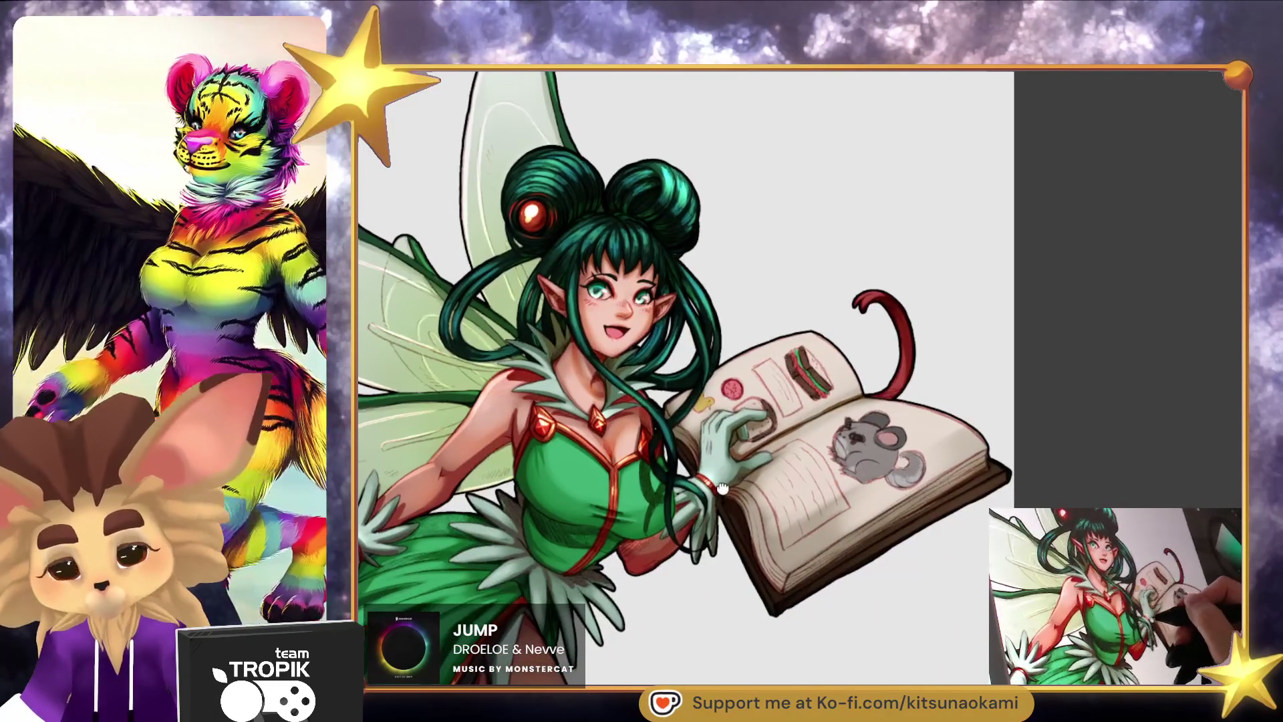
pyautogui.moveTo(802, 445); pyautogui.dragTo(876, 630)
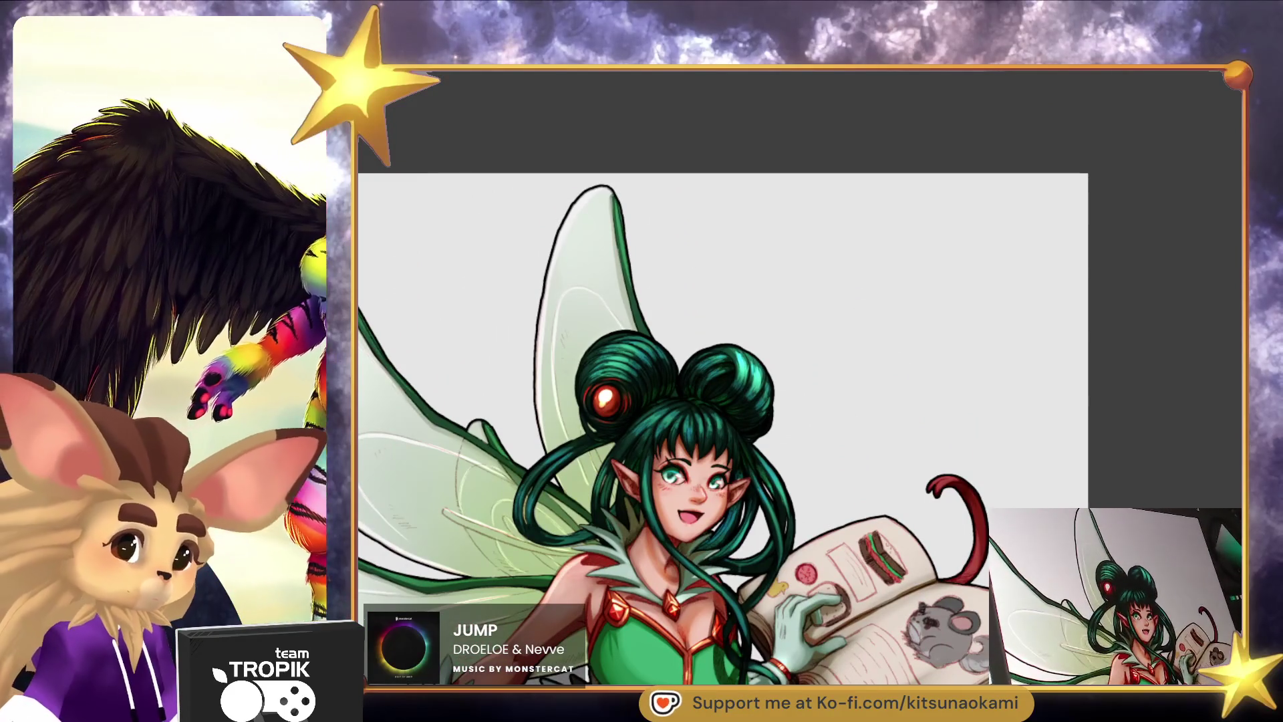
pyautogui.scroll(5, 997, 458)
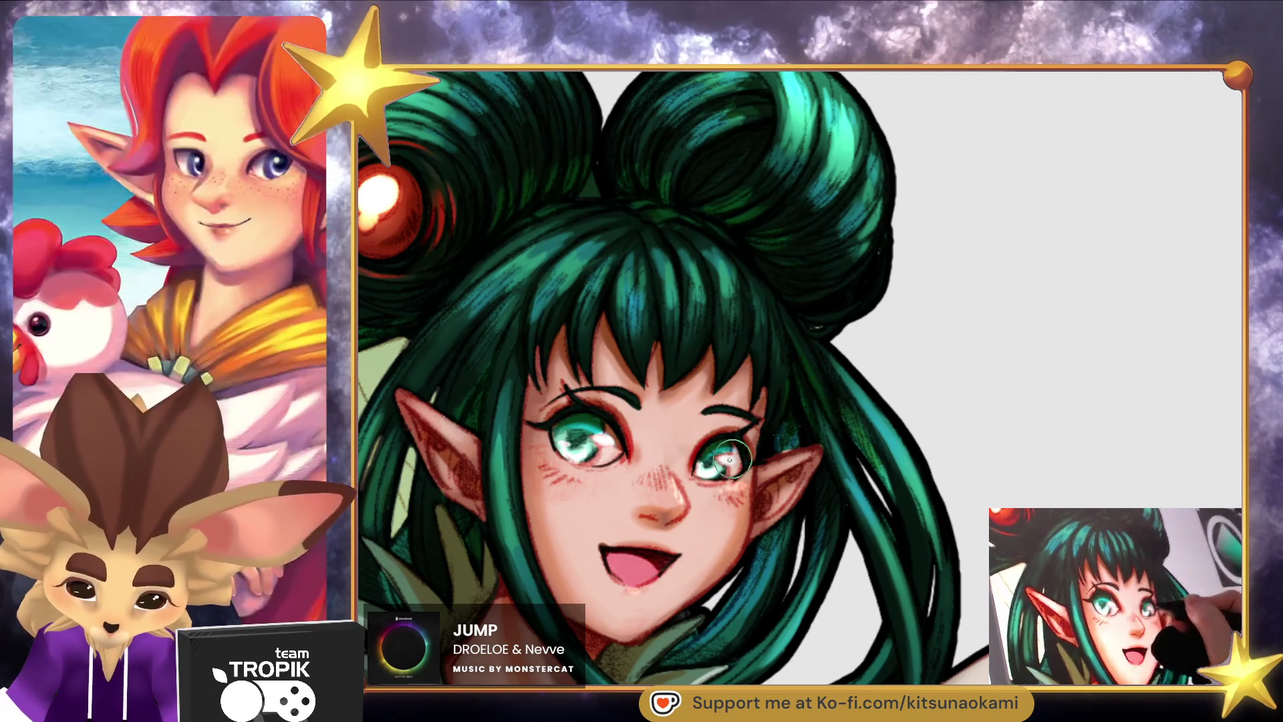
pyautogui.hotkey('ctrl', '0')
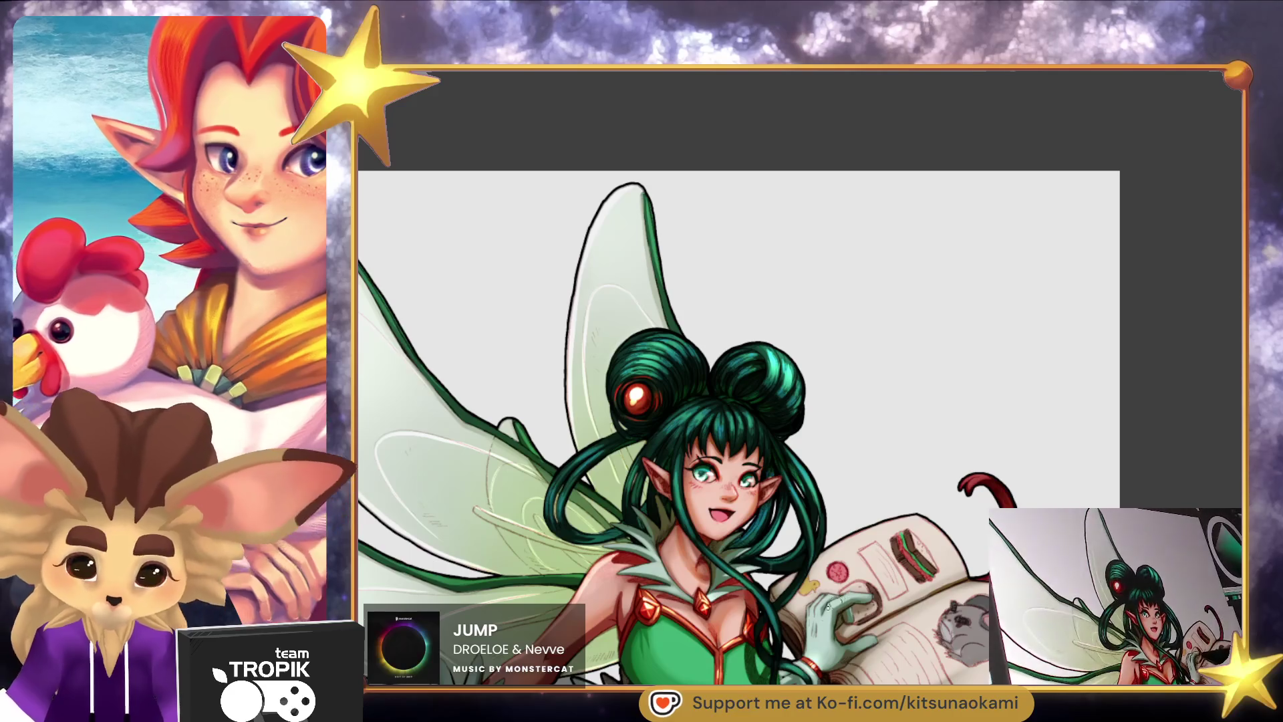
pyautogui.scroll(-3, 815, 604)
pyautogui.scroll(1, 815, 604)
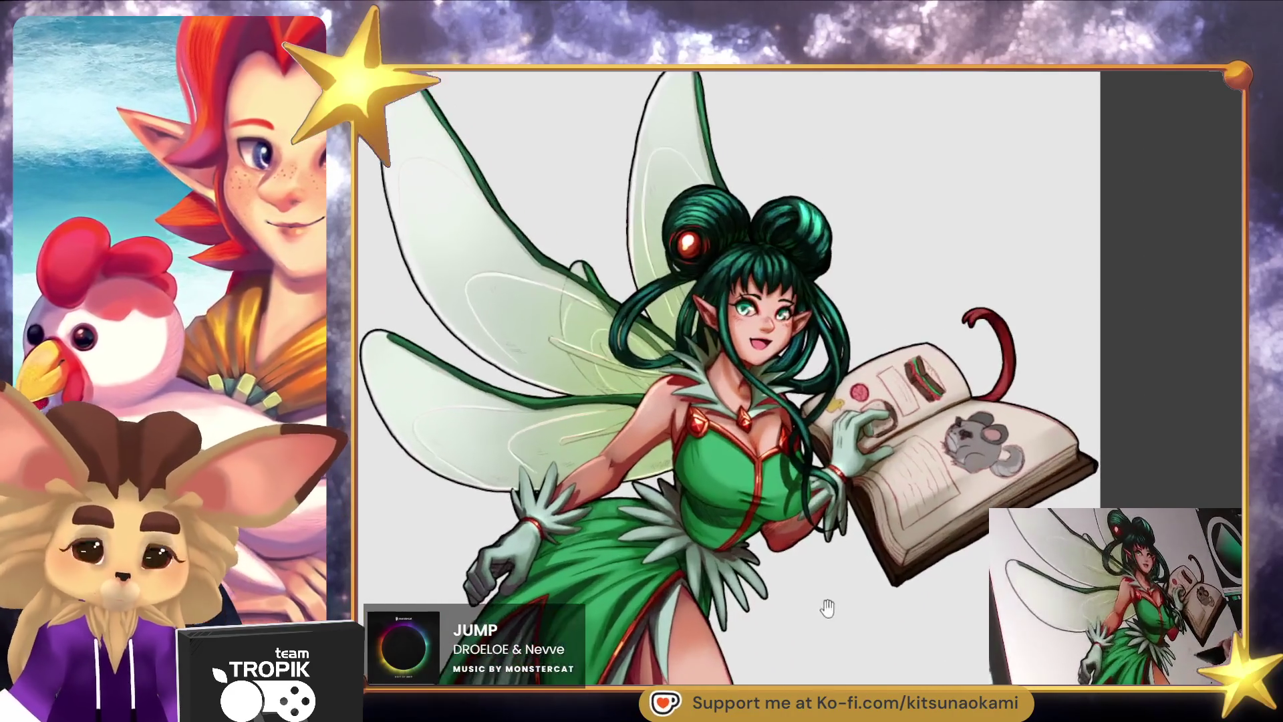
pyautogui.moveTo(814, 604); pyautogui.dragTo(814, 553)
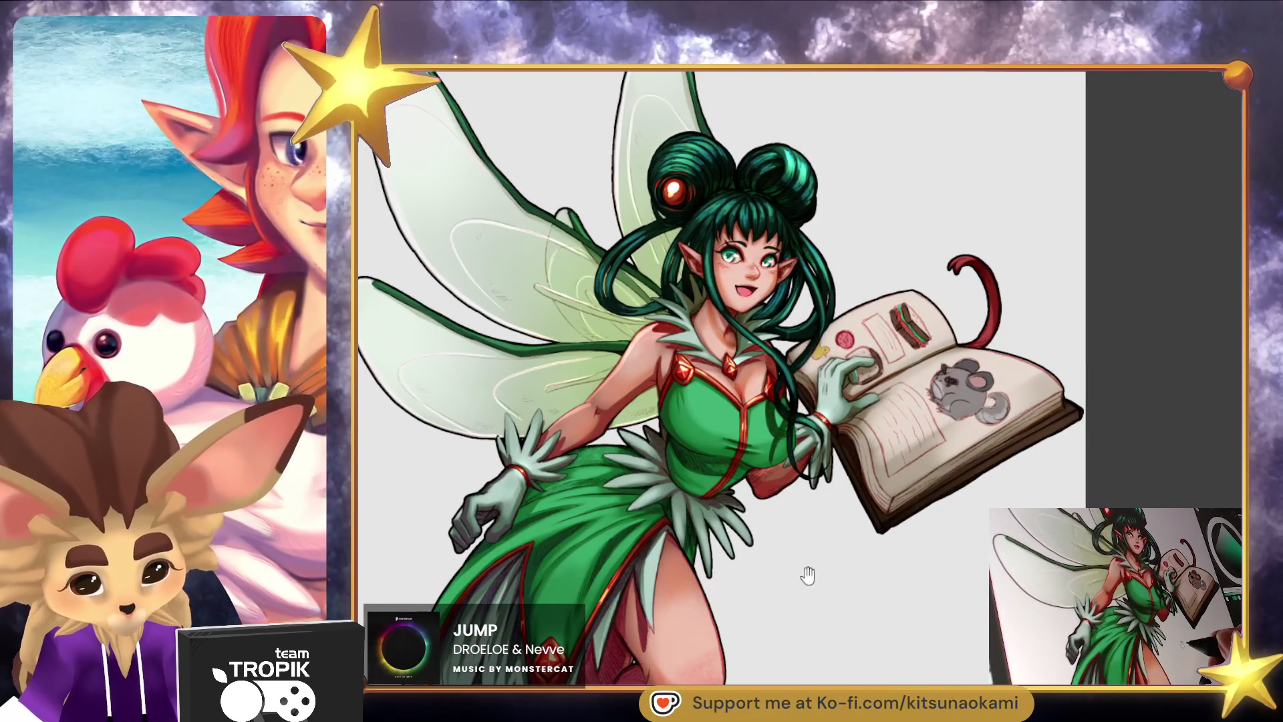
pyautogui.scroll(2, 794, 604)
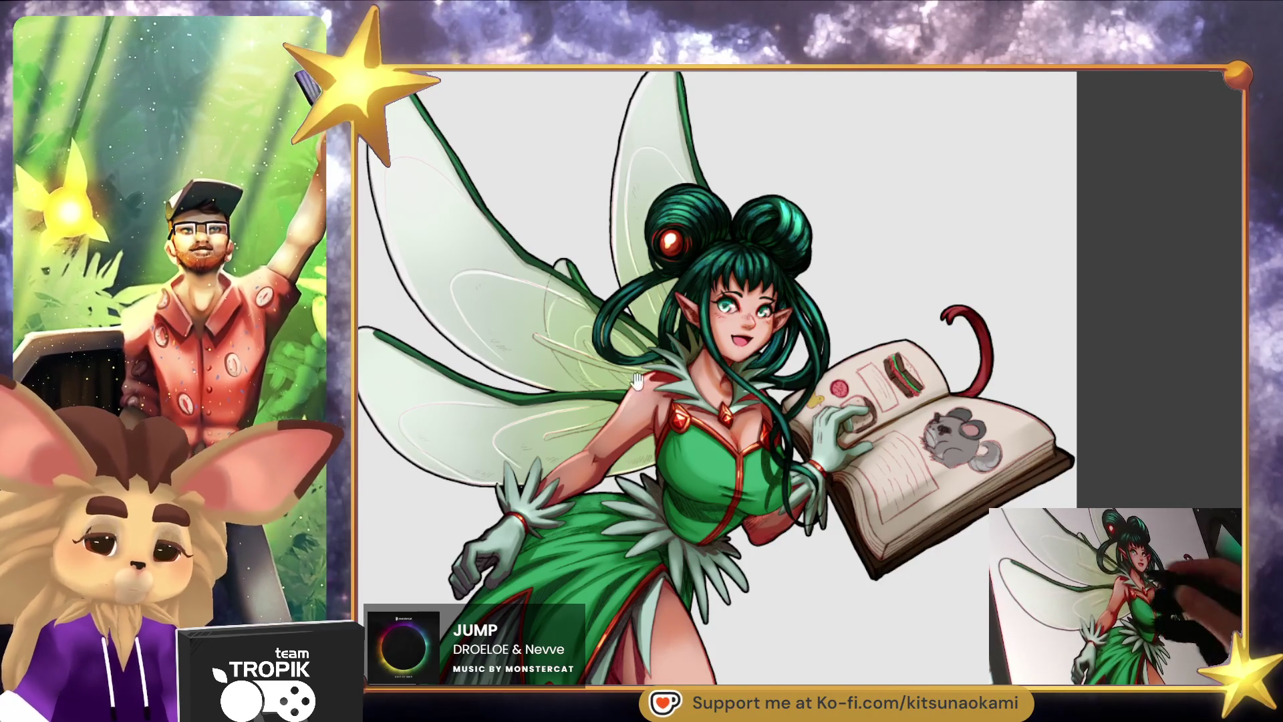
# Darken the top edges of the green wing veins, including the vein near the hair loop.
pyautogui.scroll(3, 664, 375)
pyautogui.scroll(3, 498, 541)
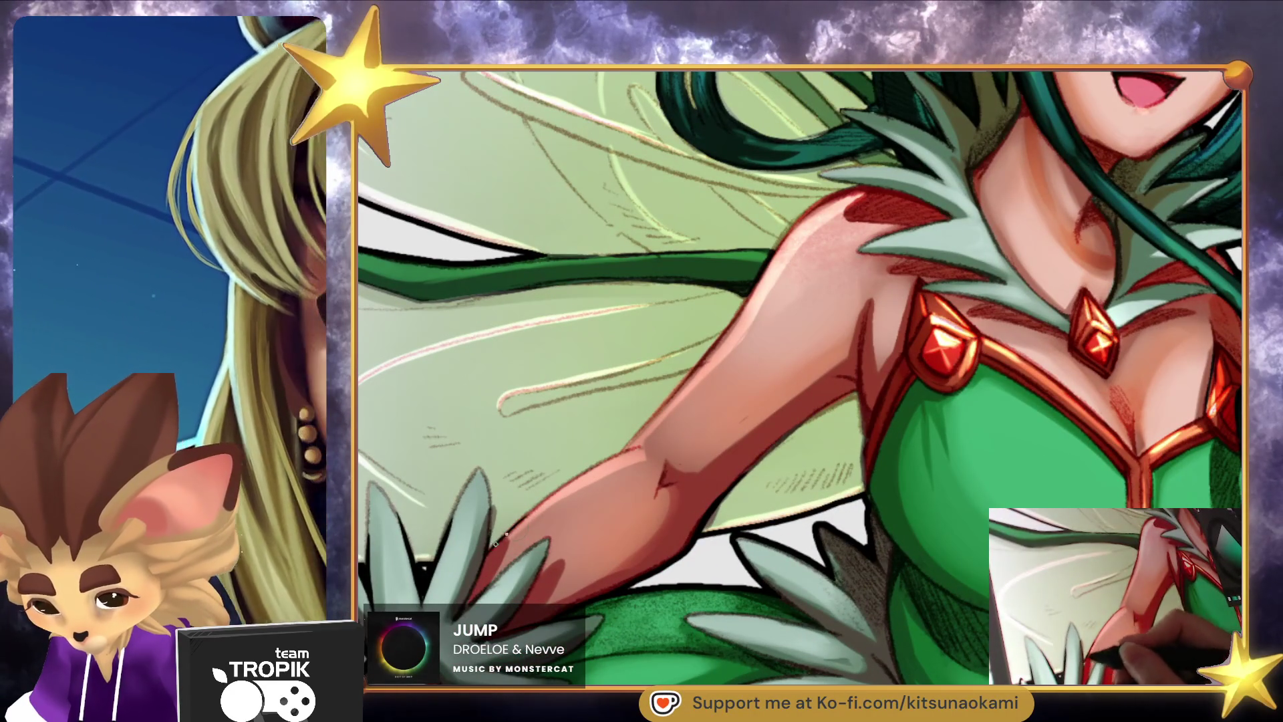
pyautogui.scroll(3, 571, 483)
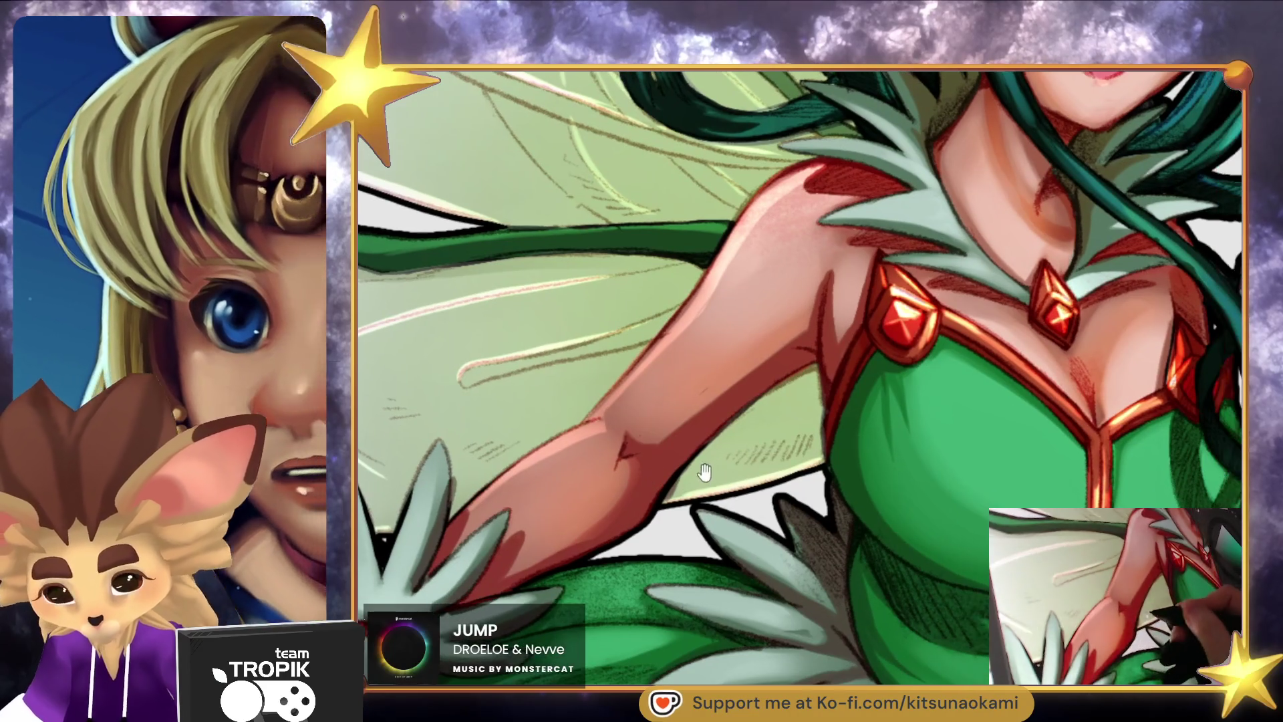
pyautogui.scroll(-2, 922, 533)
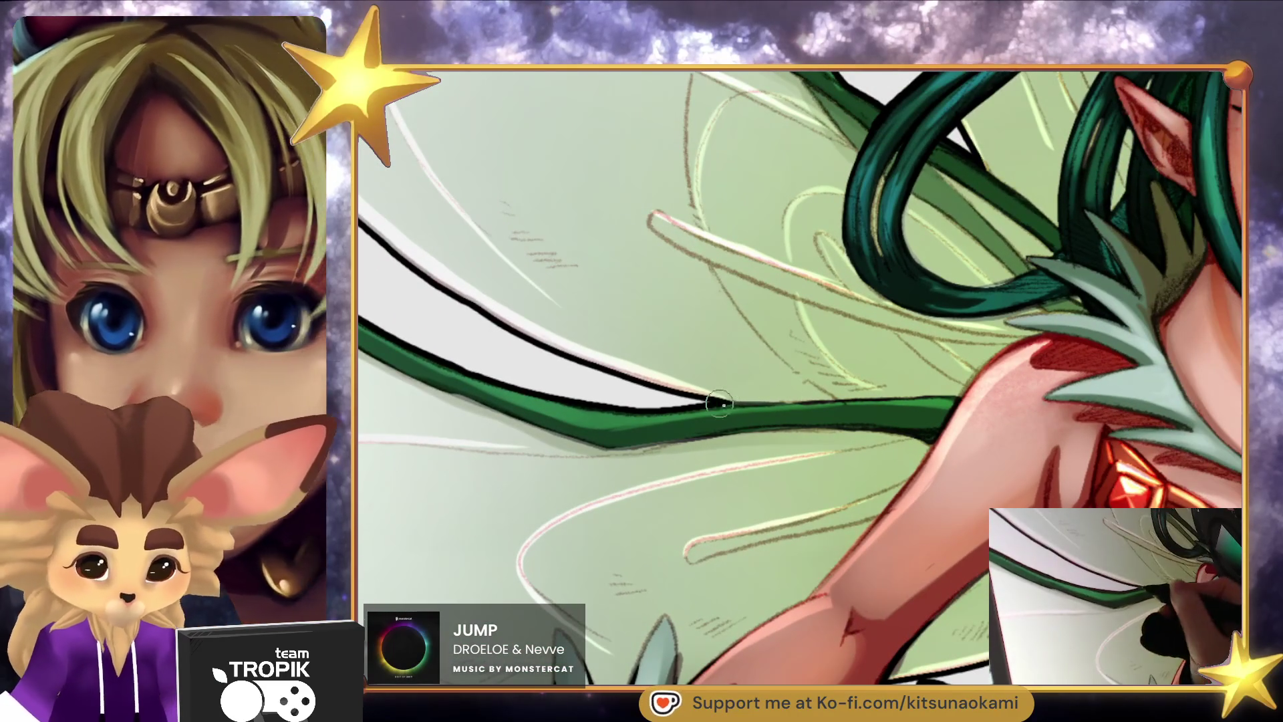
pyautogui.moveTo(793, 400)
pyautogui.mouseDown()
pyautogui.moveTo(861, 401)
pyautogui.moveTo(750, 399)
pyautogui.mouseUp()
pyautogui.scroll(2, 750, 398)
pyautogui.moveTo(610, 300); pyautogui.dragTo(633, 315)
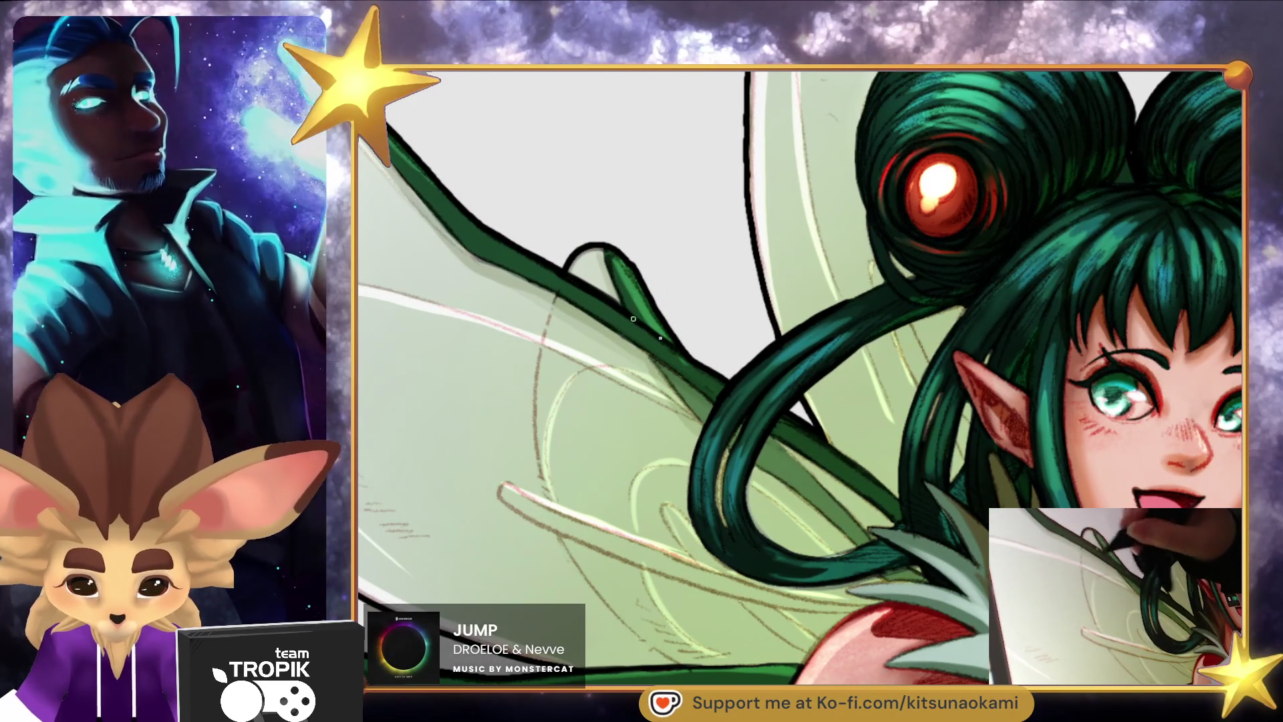
pyautogui.hscroll(2, 705, 364)
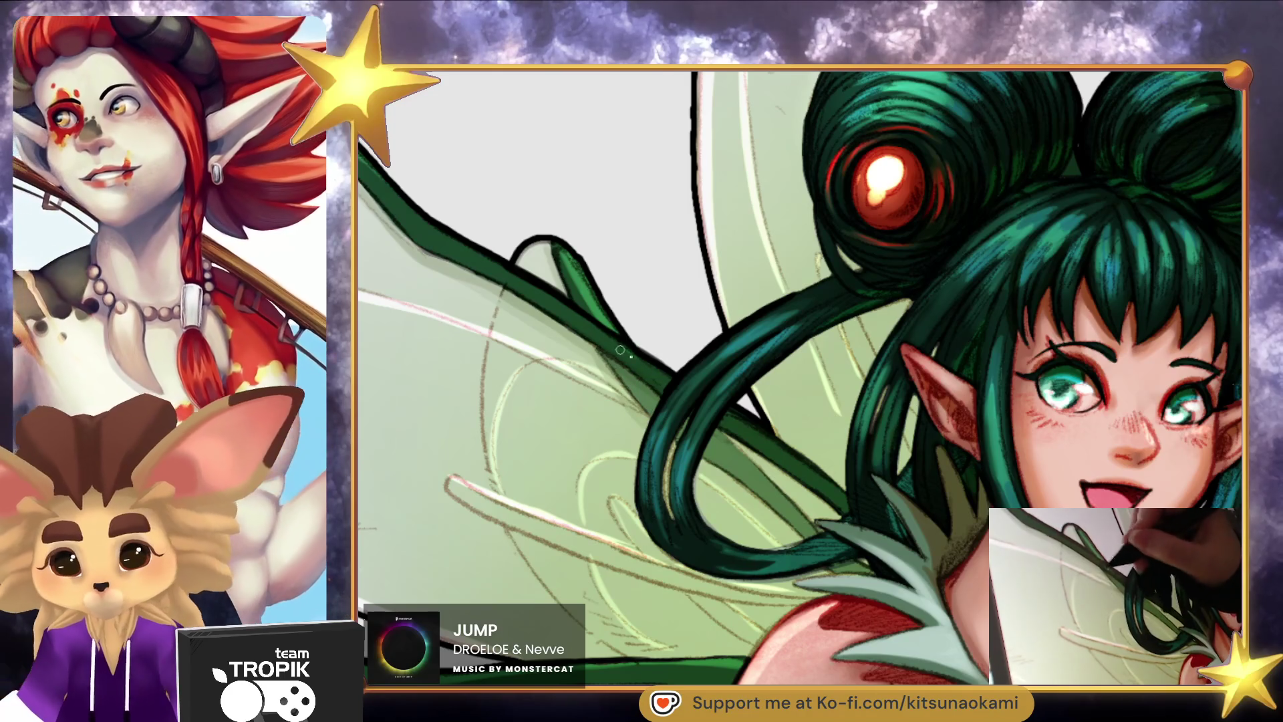
pyautogui.hotkey('ctrl', '0')
pyautogui.scroll(4, 835, 401)
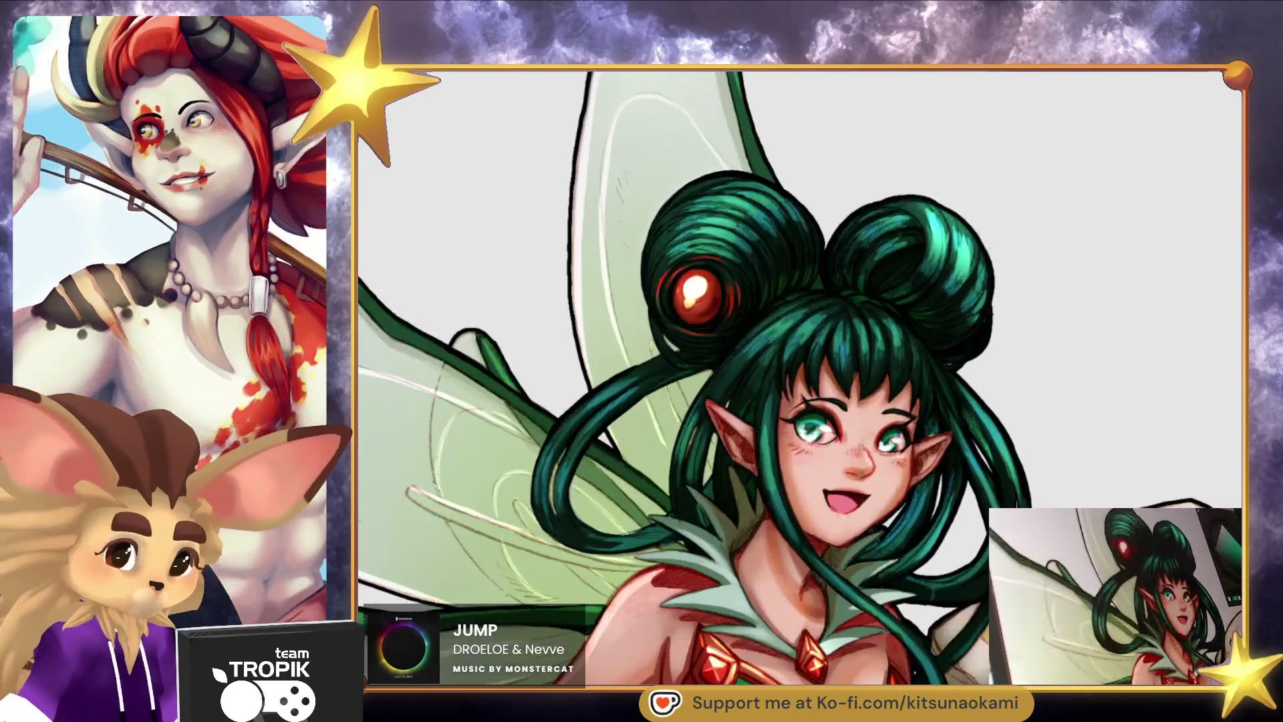
# Fit the fairy in view and flip the canvas with M to check the mirrored drawing.
pyautogui.scroll(3, 632, 368)
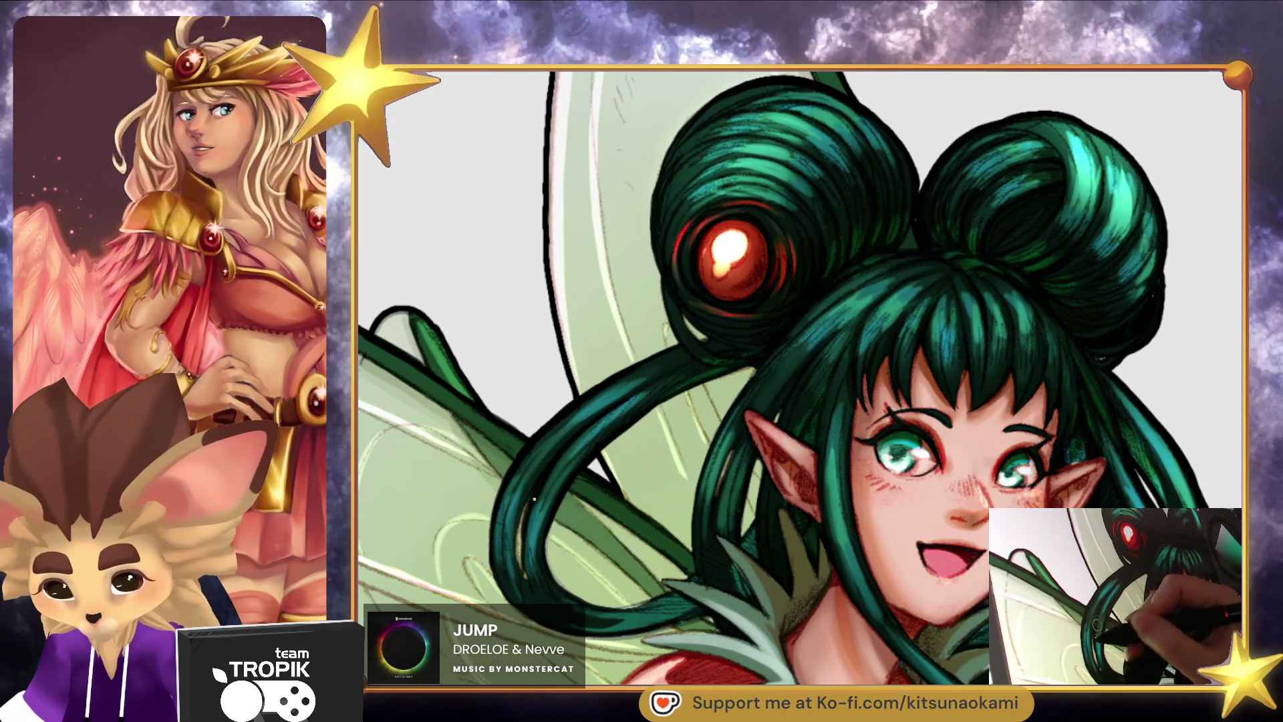
pyautogui.hotkey('ctrl', '0')
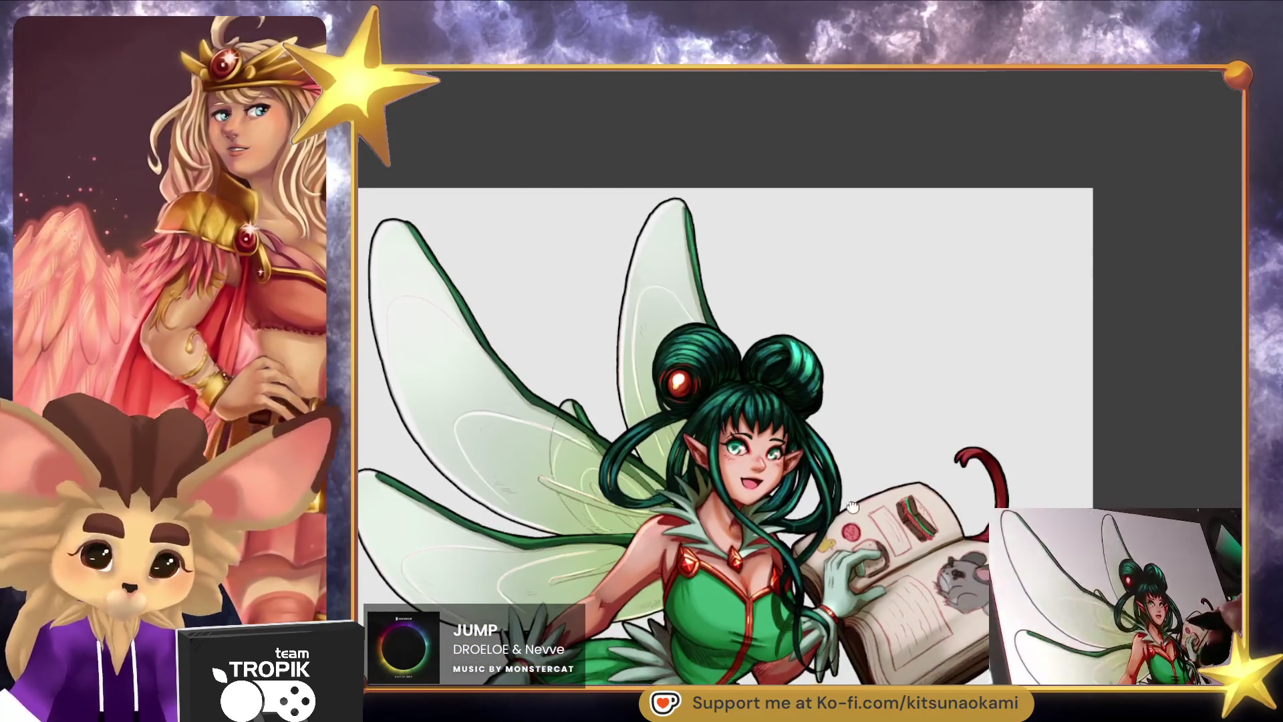
pyautogui.scroll(-5, 910, 496)
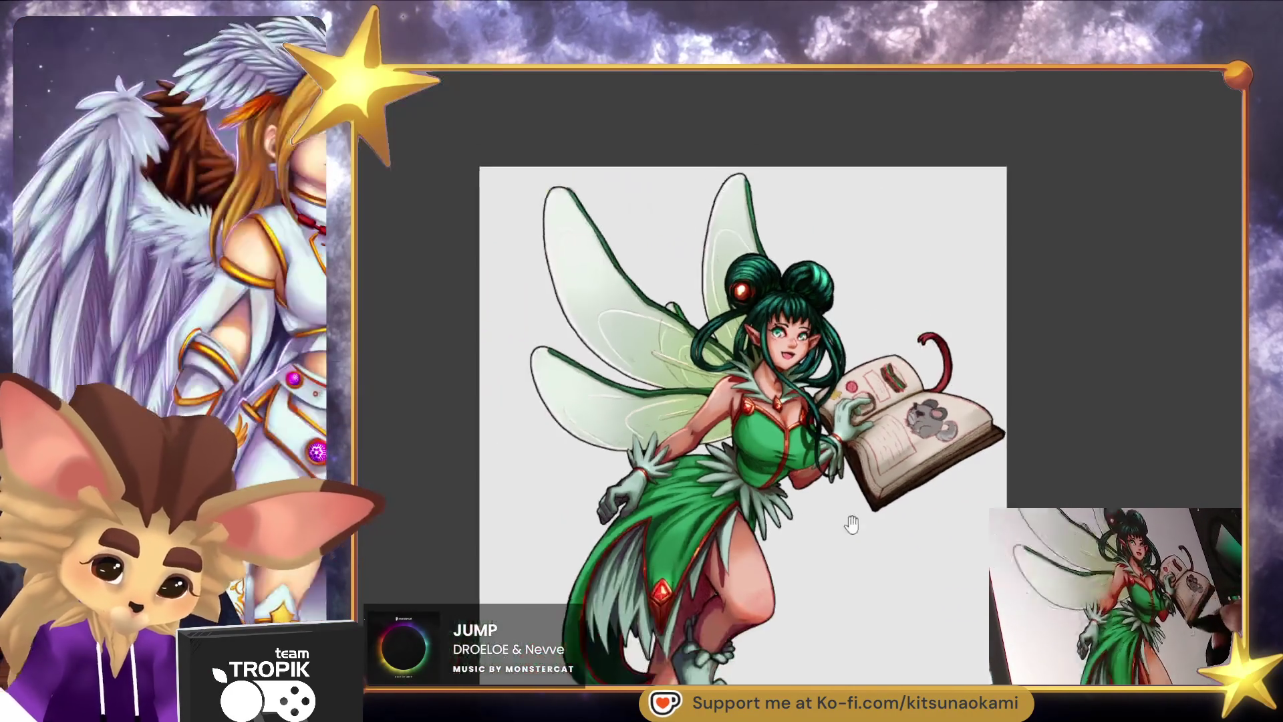
pyautogui.press('m')
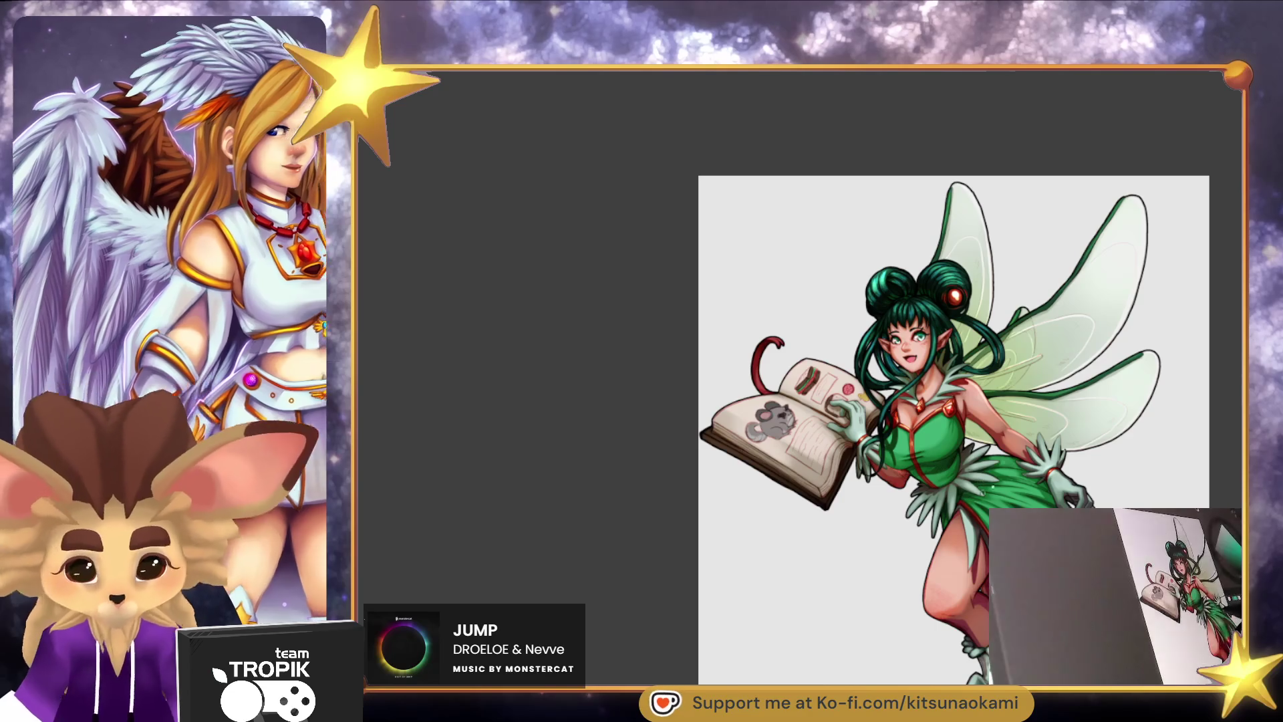
pyautogui.press('m')
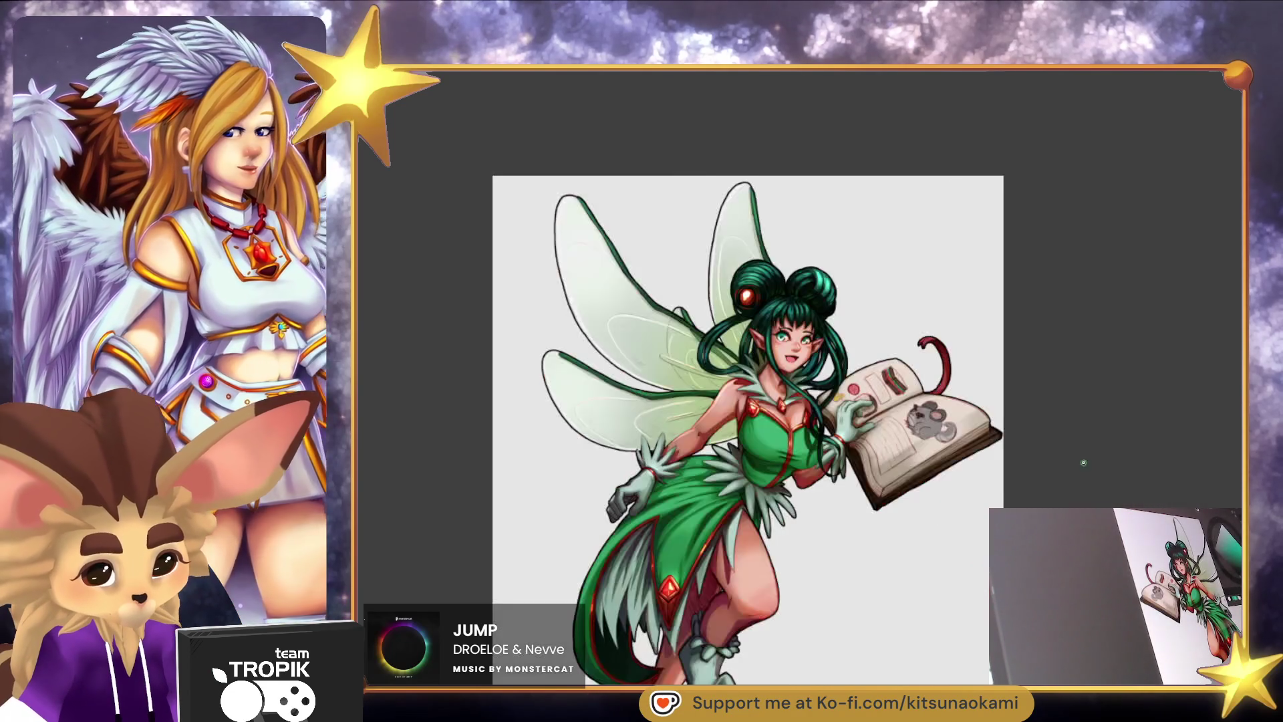
pyautogui.press('m')
pyautogui.press('m')
pyautogui.moveTo(901, 530)
pyautogui.mouseDown()
pyautogui.moveTo(842, 485)
pyautogui.moveTo(848, 473)
pyautogui.mouseUp()
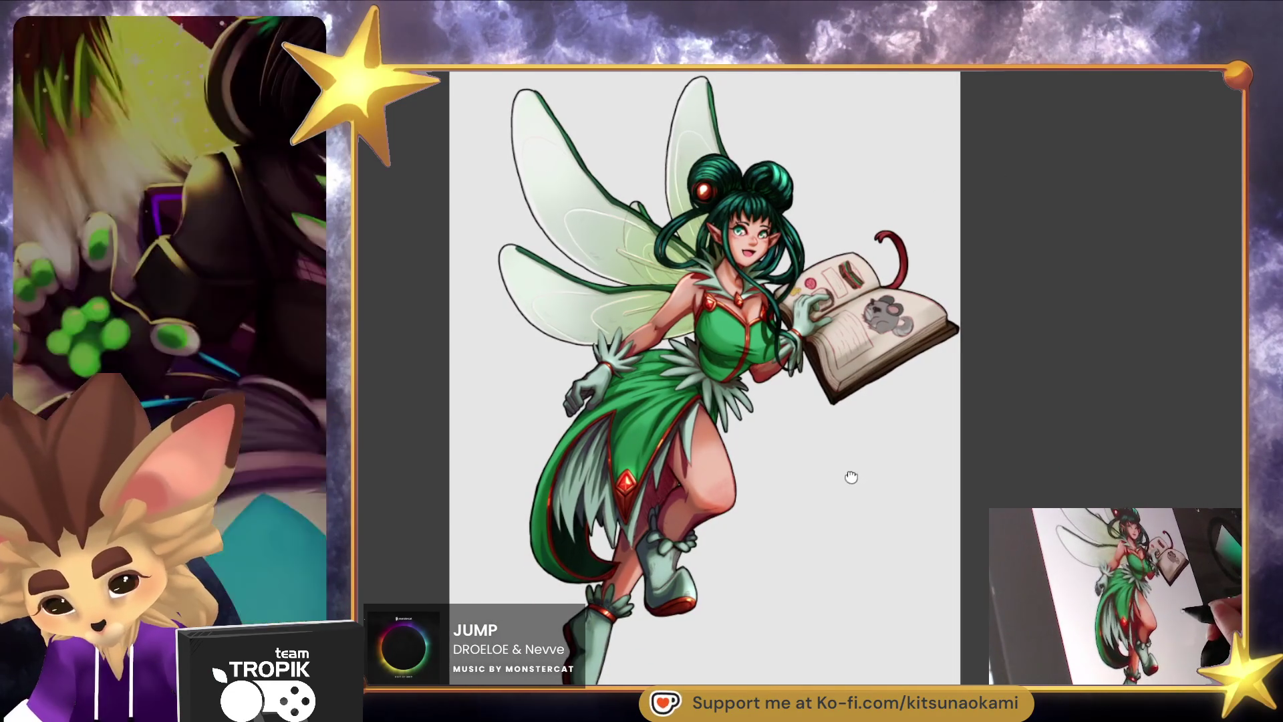
# Zoom in on the knee and skirt, then return to the full fairy view.
pyautogui.moveTo(688, 528); pyautogui.dragTo(685, 352)
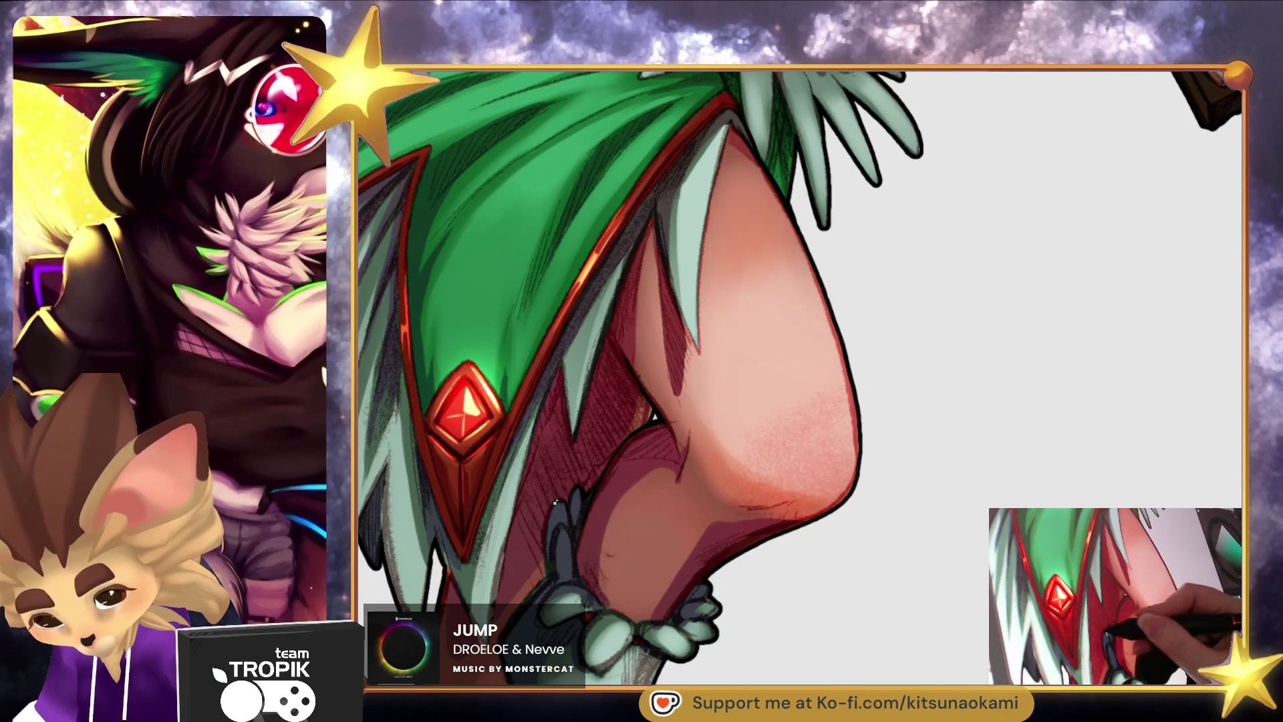
pyautogui.moveTo(655, 417)
pyautogui.mouseDown()
pyautogui.moveTo(736, 507)
pyautogui.moveTo(751, 452)
pyautogui.moveTo(738, 475)
pyautogui.moveTo(791, 539)
pyautogui.moveTo(925, 557)
pyautogui.mouseUp()
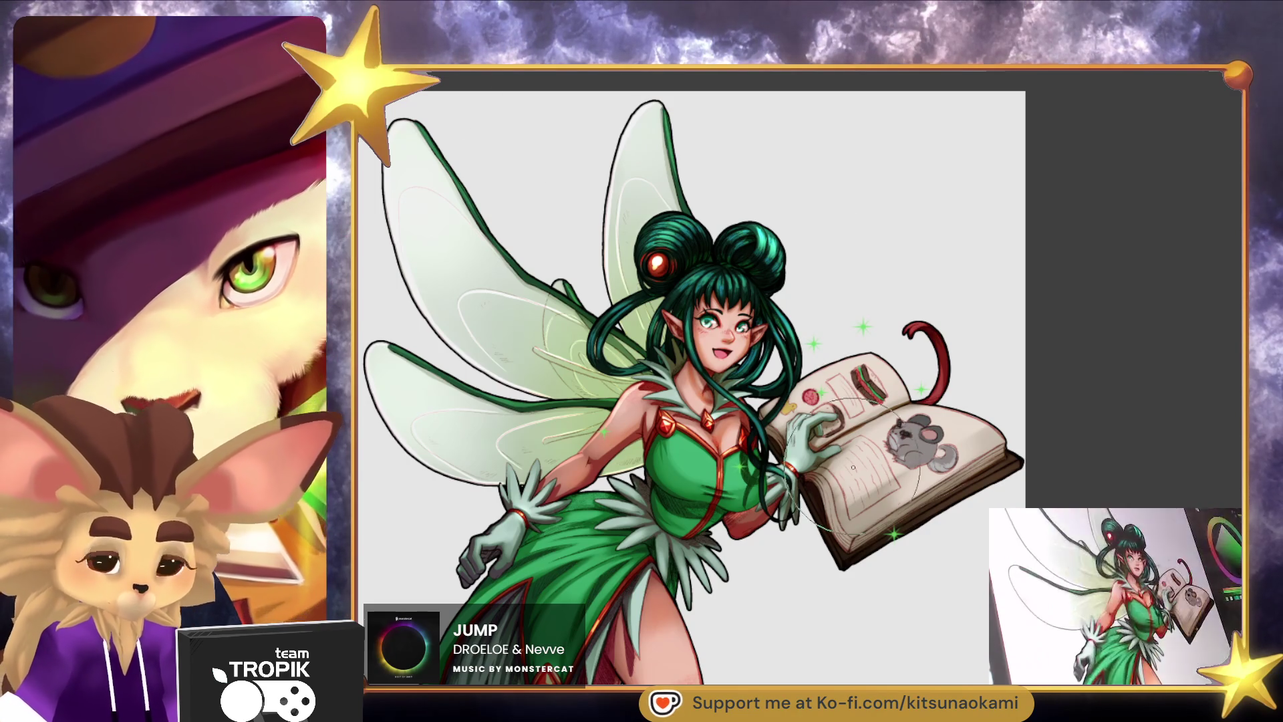
# Dab green sparkles around the book, over the lower left wing, right of the tail, and through the hair.
pyautogui.moveTo(949, 428); pyautogui.dragTo(843, 468)
pyautogui.moveTo(639, 425)
pyautogui.mouseDown()
pyautogui.moveTo(481, 407)
pyautogui.moveTo(535, 441)
pyautogui.mouseUp()
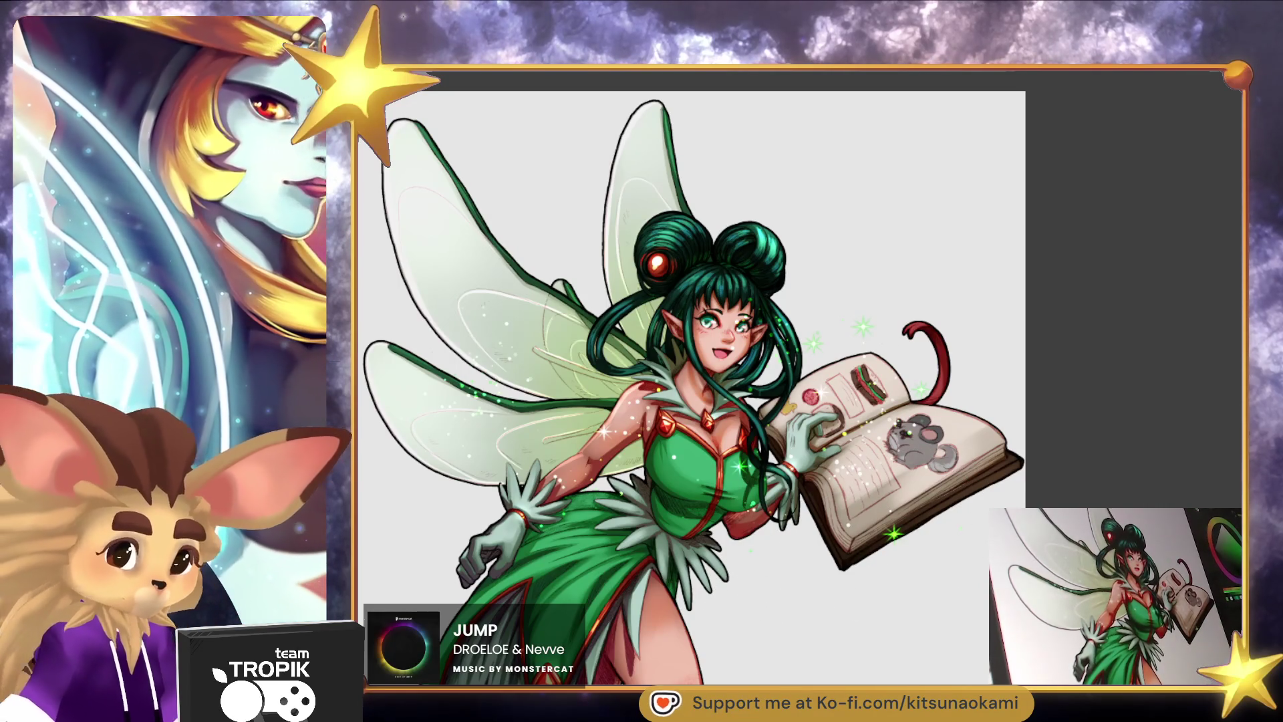
pyautogui.moveTo(945, 365); pyautogui.dragTo(965, 388)
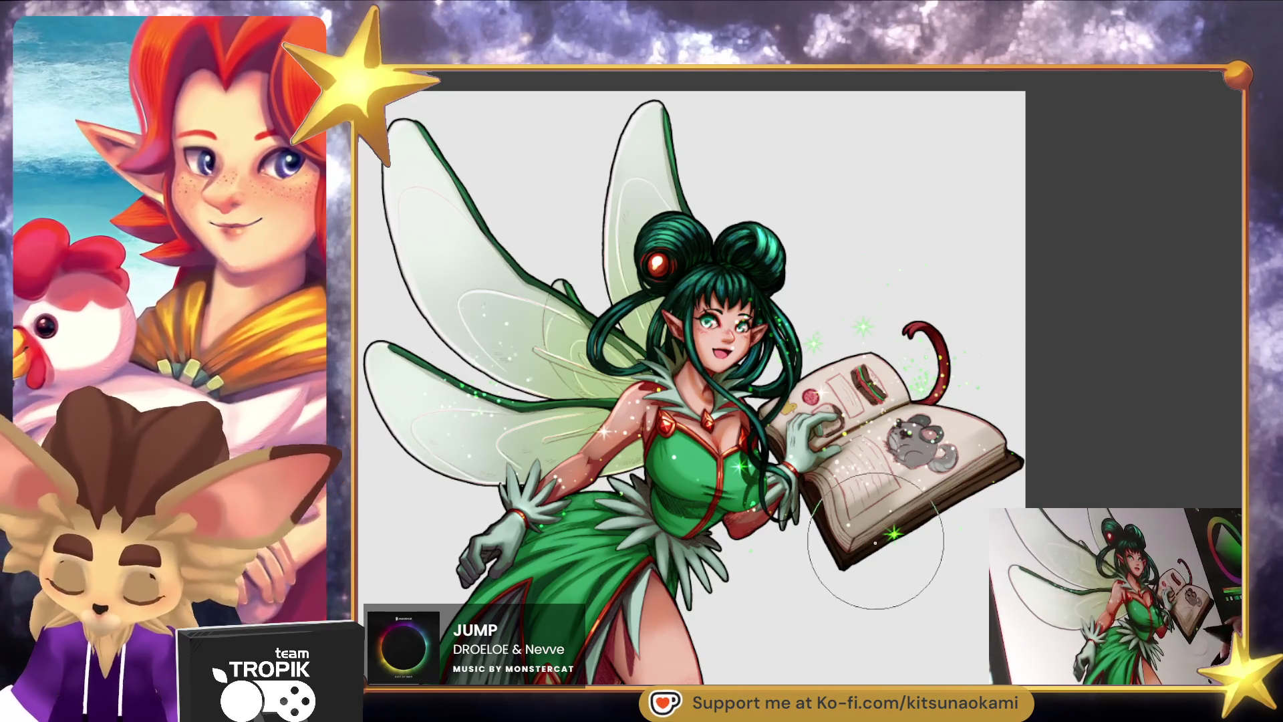
pyautogui.moveTo(750, 278)
pyautogui.mouseDown()
pyautogui.moveTo(799, 338)
pyautogui.moveTo(772, 358)
pyautogui.moveTo(664, 292)
pyautogui.moveTo(745, 258)
pyautogui.mouseUp()
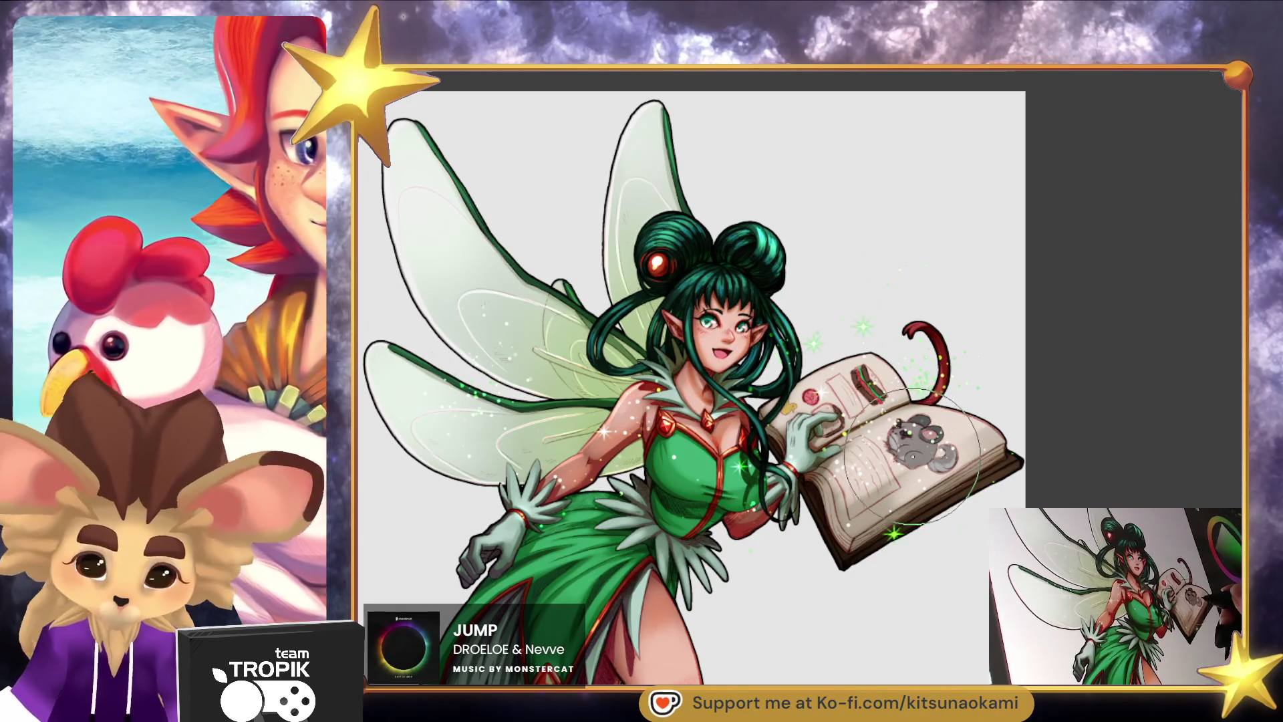
# Zoom out to the page and select a rectangle behind the fairy, wing tips to hips.
pyautogui.moveTo(916, 457); pyautogui.dragTo(957, 336)
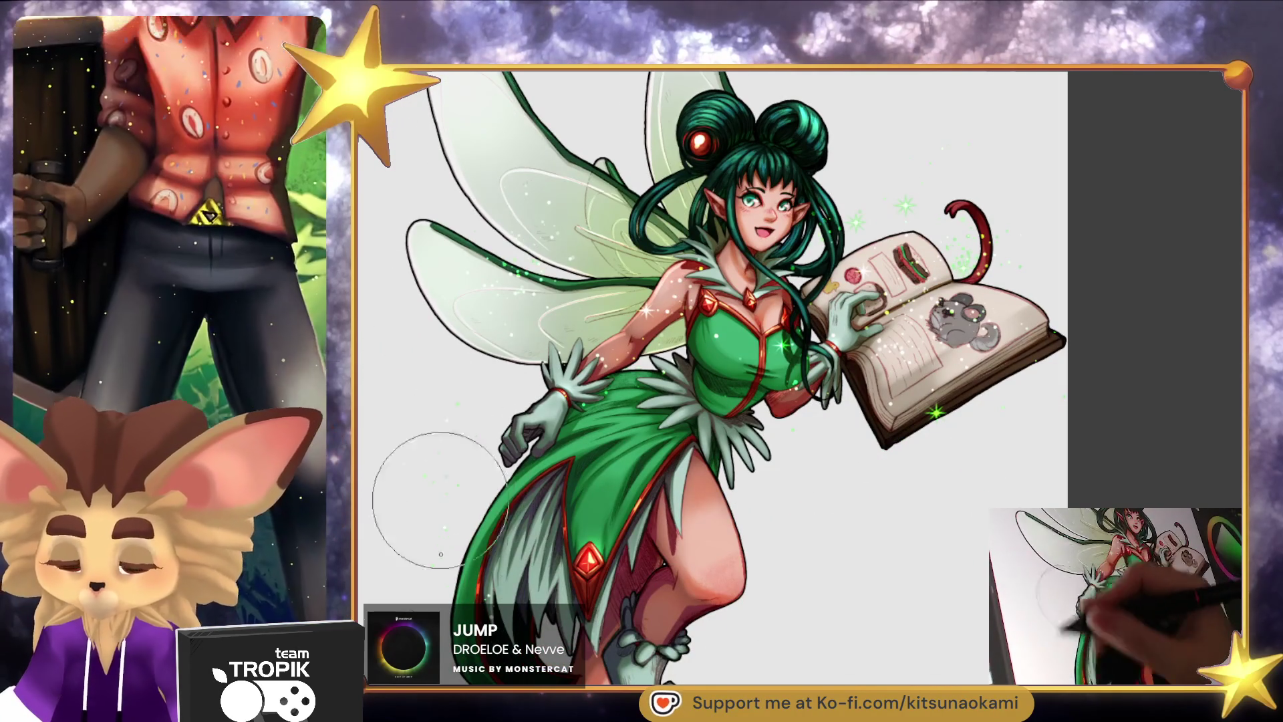
pyautogui.scroll(-2, 825, 610)
pyautogui.moveTo(811, 567); pyautogui.dragTo(801, 549)
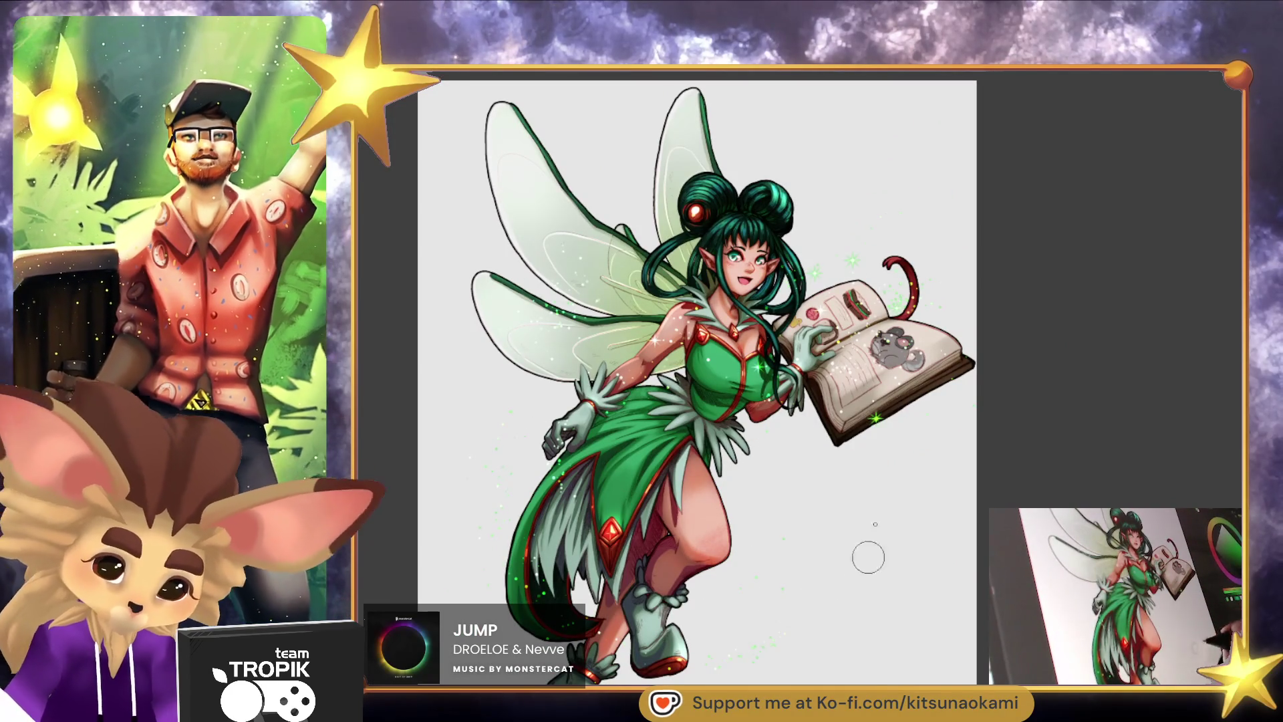
pyautogui.moveTo(958, 546); pyautogui.dragTo(953, 553)
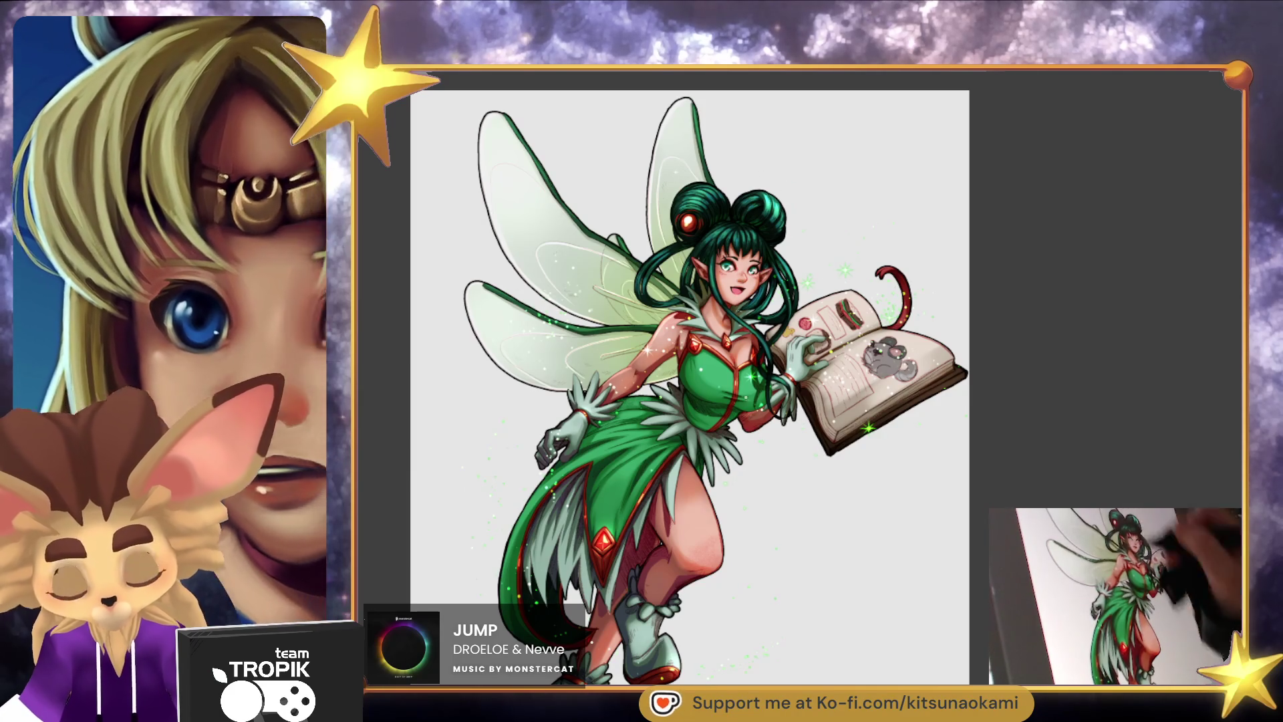
pyautogui.scroll(-1, 853, 552)
pyautogui.scroll(-1, 911, 530)
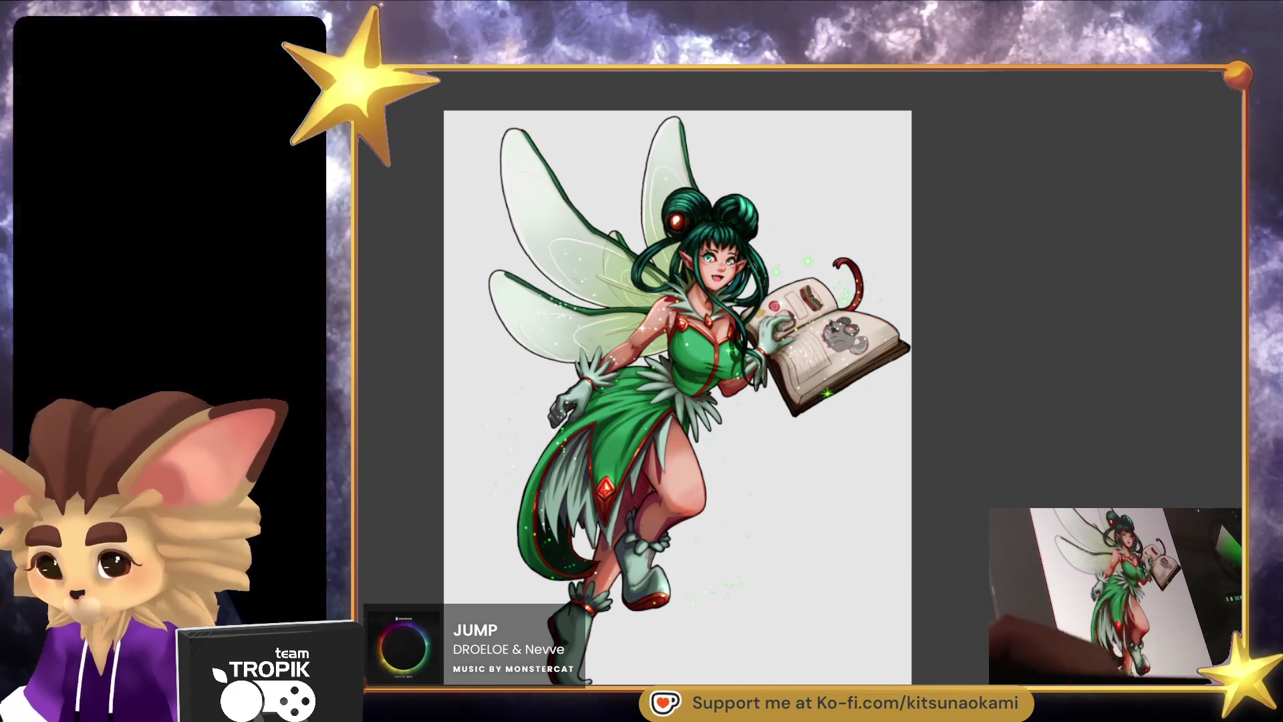
pyautogui.moveTo(461, 193)
pyautogui.mouseDown()
pyautogui.moveTo(838, 434)
pyautogui.moveTo(896, 447)
pyautogui.mouseUp()
# Restore the rectangular selection, fill it with dark green, and deselect.
pyautogui.hotkey('ctrl', 'z')
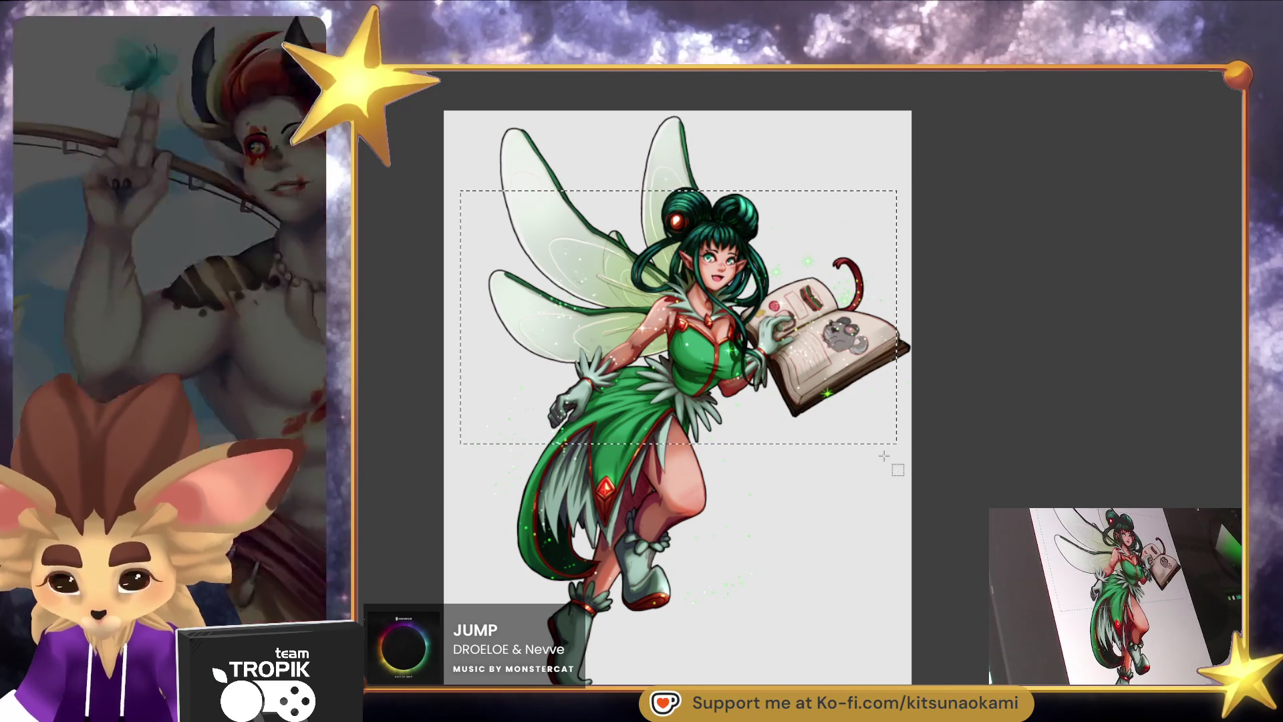
pyautogui.hotkey('alt', 'BackSpace')
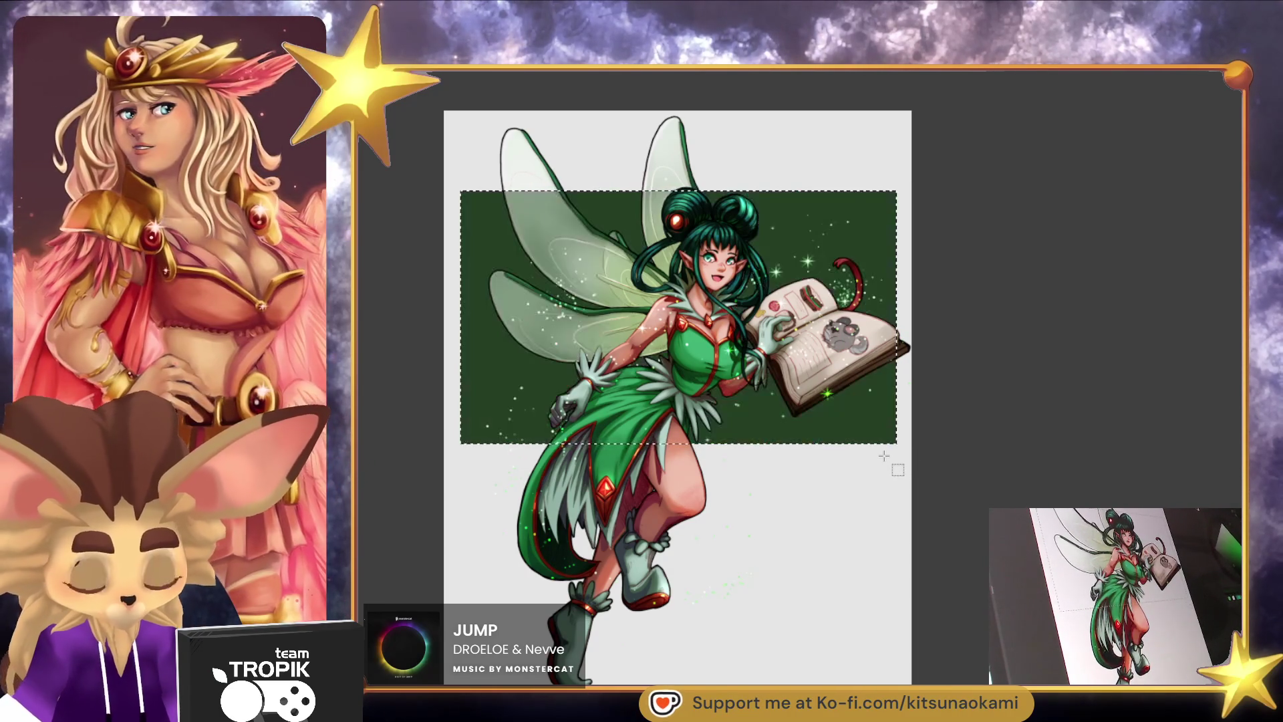
pyautogui.hotkey('ctrl', 'd')
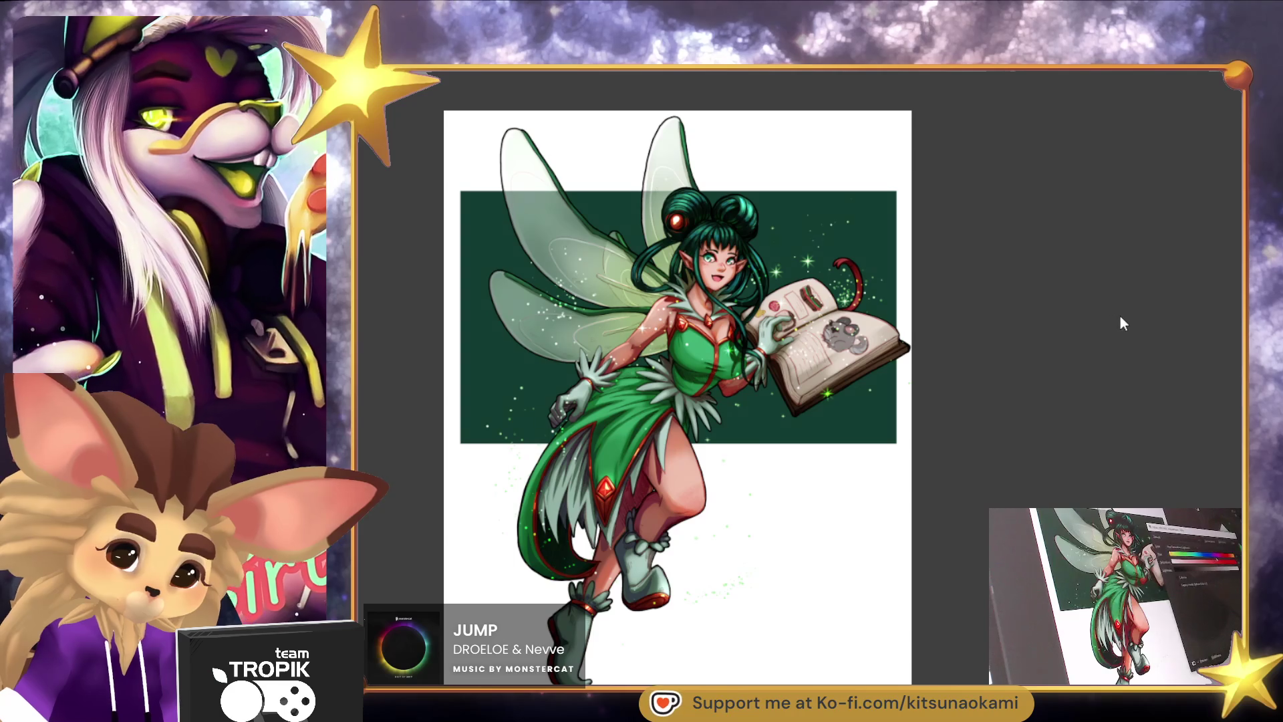
# Shift the backdrop hue from navy back to a richer deep forest green.
pyautogui.moveTo(1120, 315); pyautogui.dragTo(1137, 316)
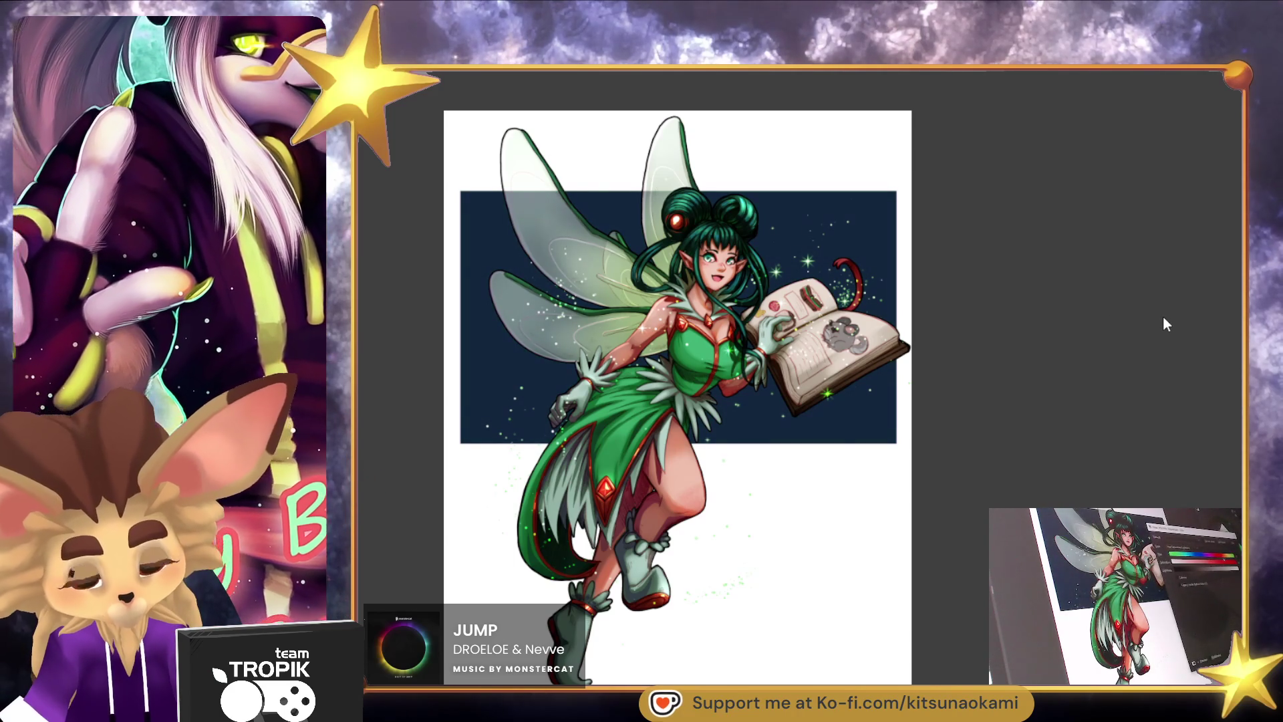
pyautogui.click(1121, 311)
pyautogui.moveTo(1085, 310); pyautogui.dragTo(1106, 311)
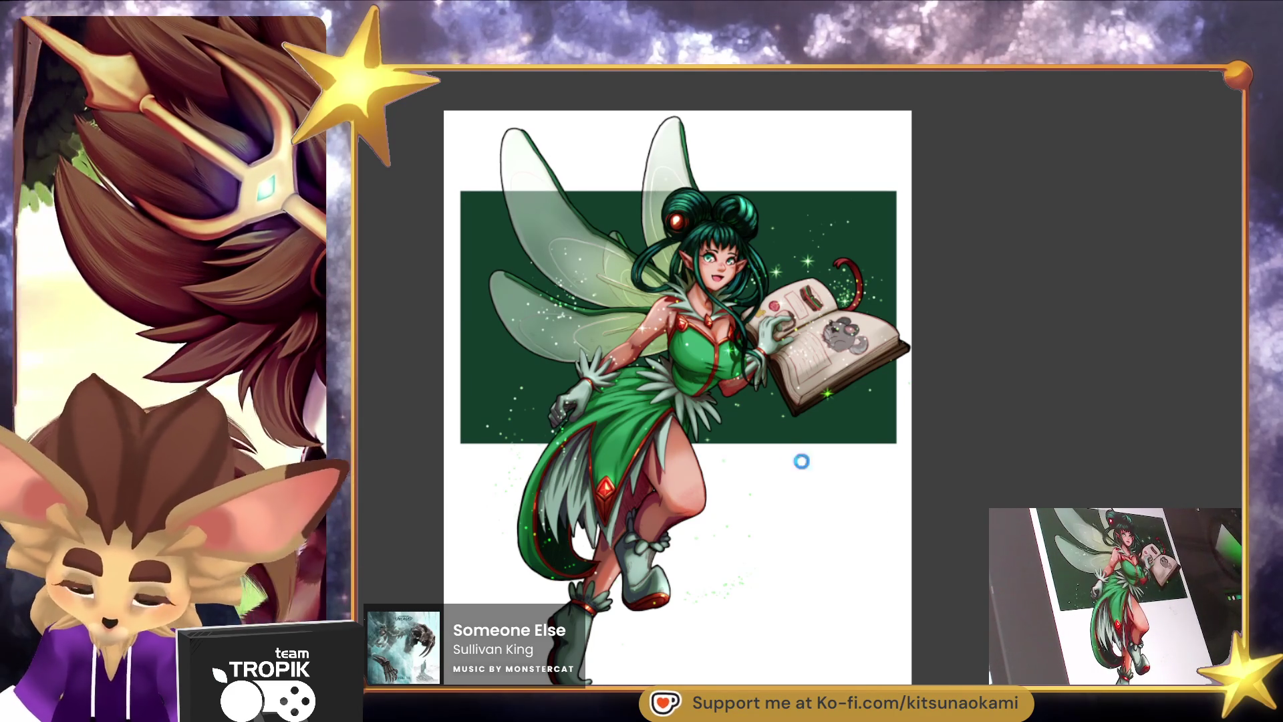
# Free-transform the green backdrop into a shorter band: widen it left, lower the top, raise the bottom.
pyautogui.hotkey('ctrl', 't')
pyautogui.moveTo(460, 317); pyautogui.dragTo(456, 317)
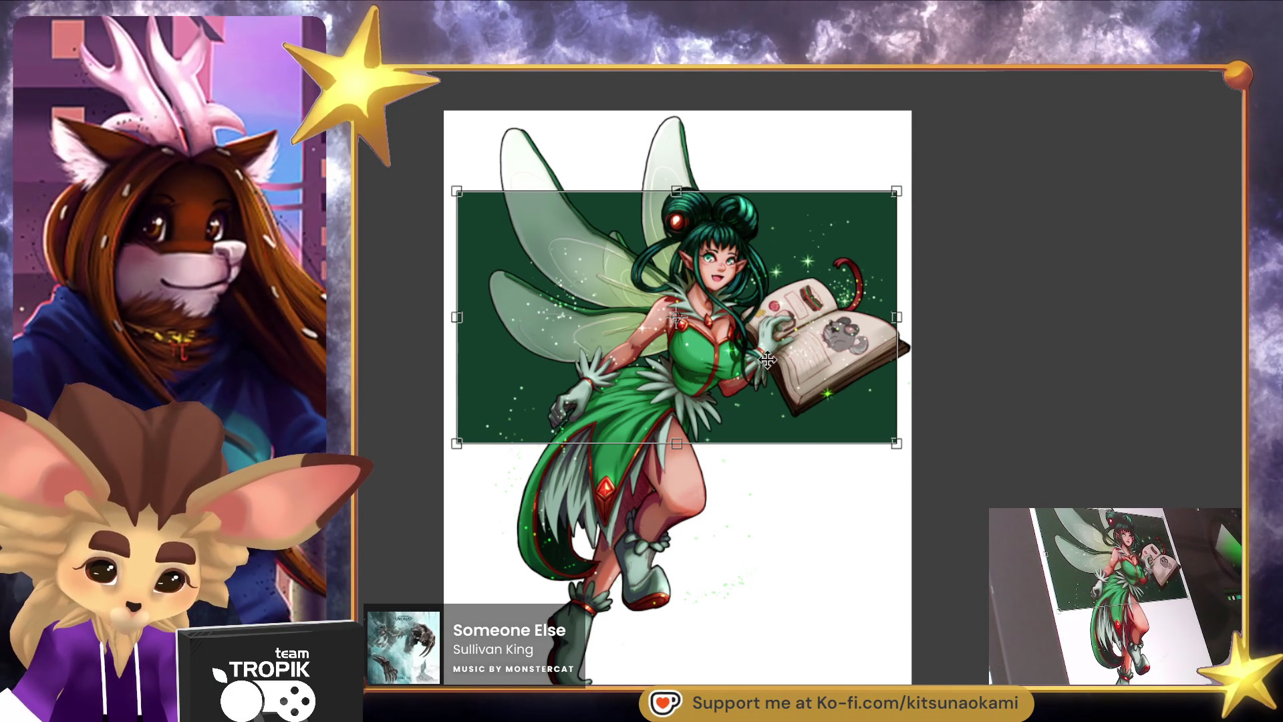
pyautogui.moveTo(676, 191)
pyautogui.mouseDown()
pyautogui.moveTo(676, 165)
pyautogui.moveTo(676, 212)
pyautogui.mouseUp()
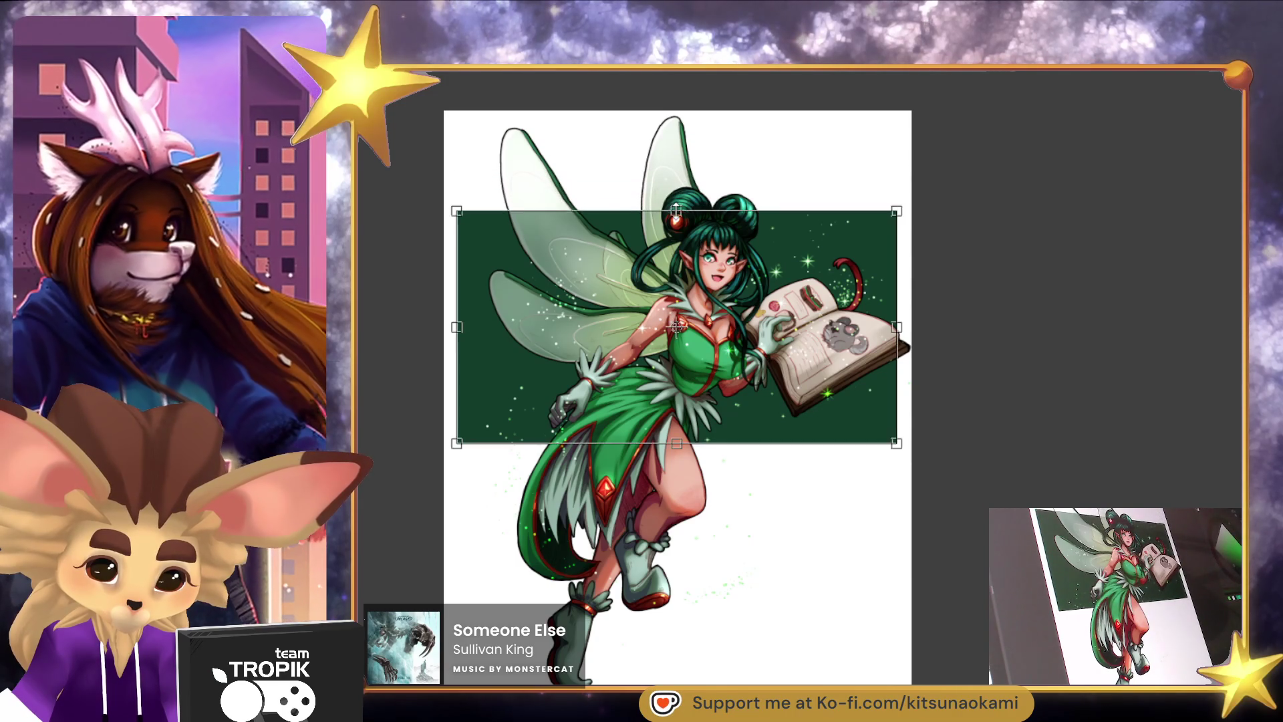
pyautogui.moveTo(683, 440); pyautogui.dragTo(683, 421)
pyautogui.press('Return')
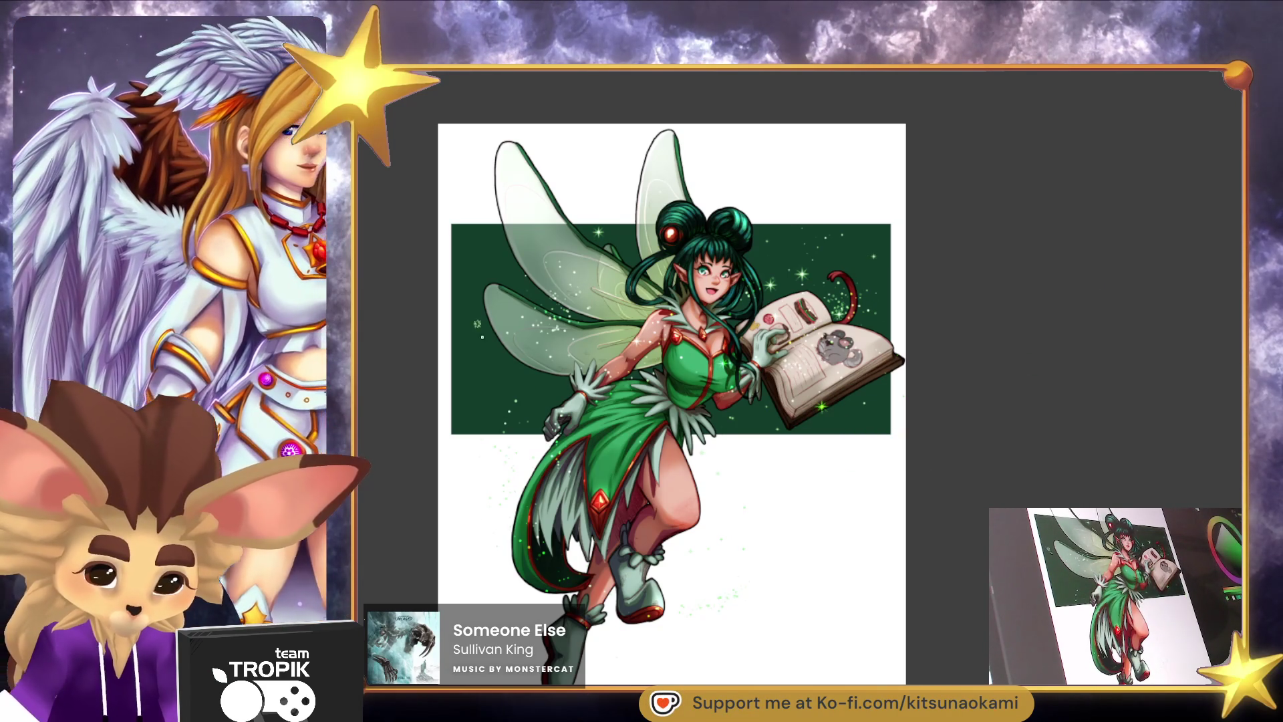
pyautogui.scroll(5, 684, 394)
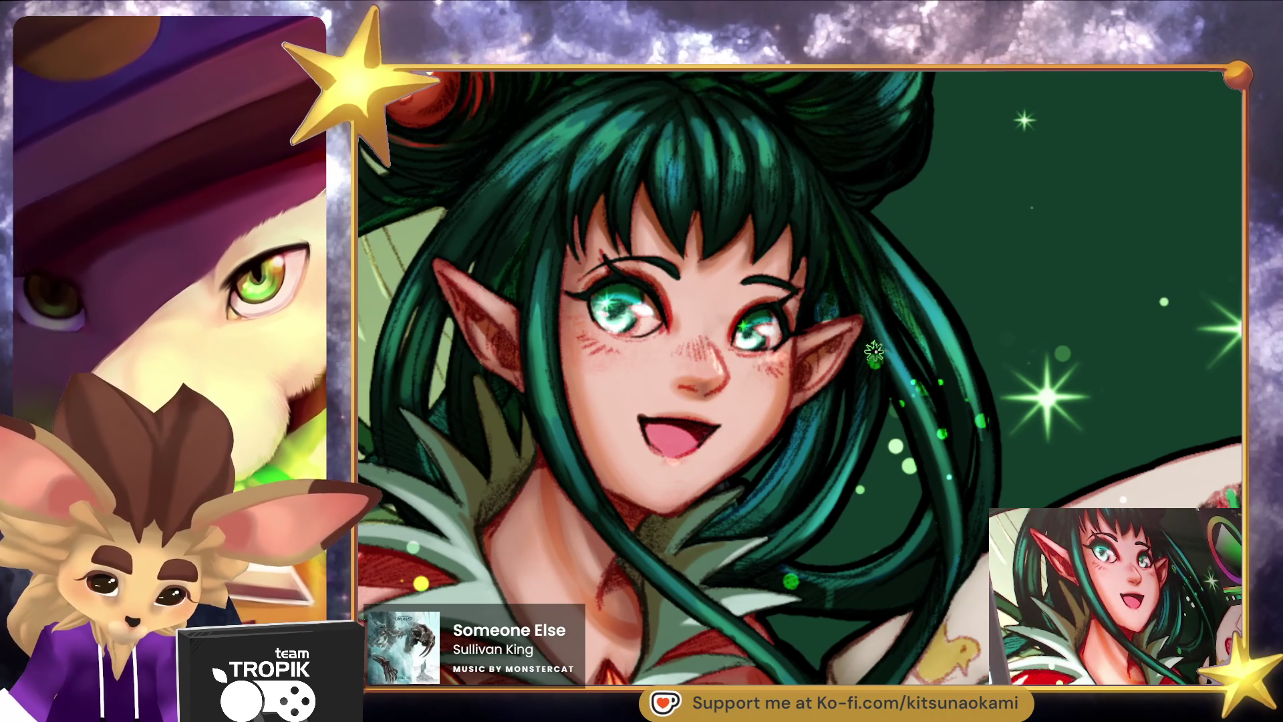
pyautogui.scroll(-5, 876, 350)
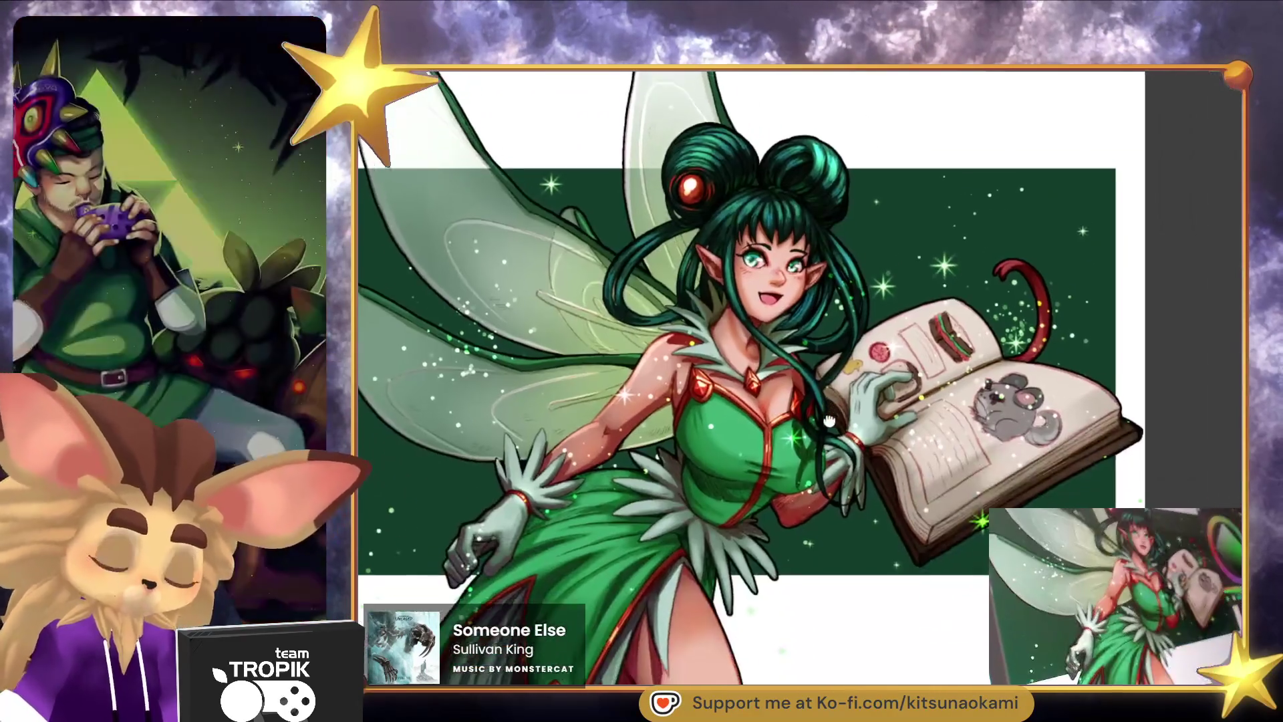
pyautogui.moveTo(828, 420); pyautogui.dragTo(850, 449)
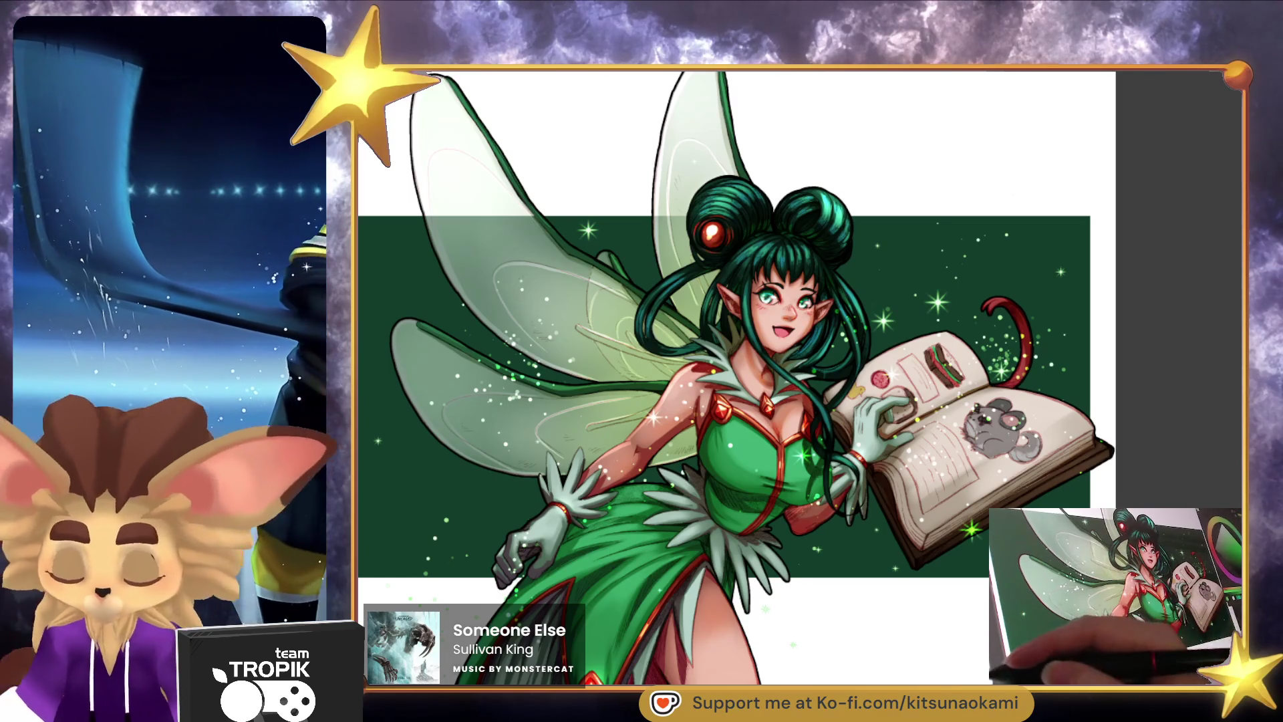
pyautogui.hotkey('ctrl', '-')
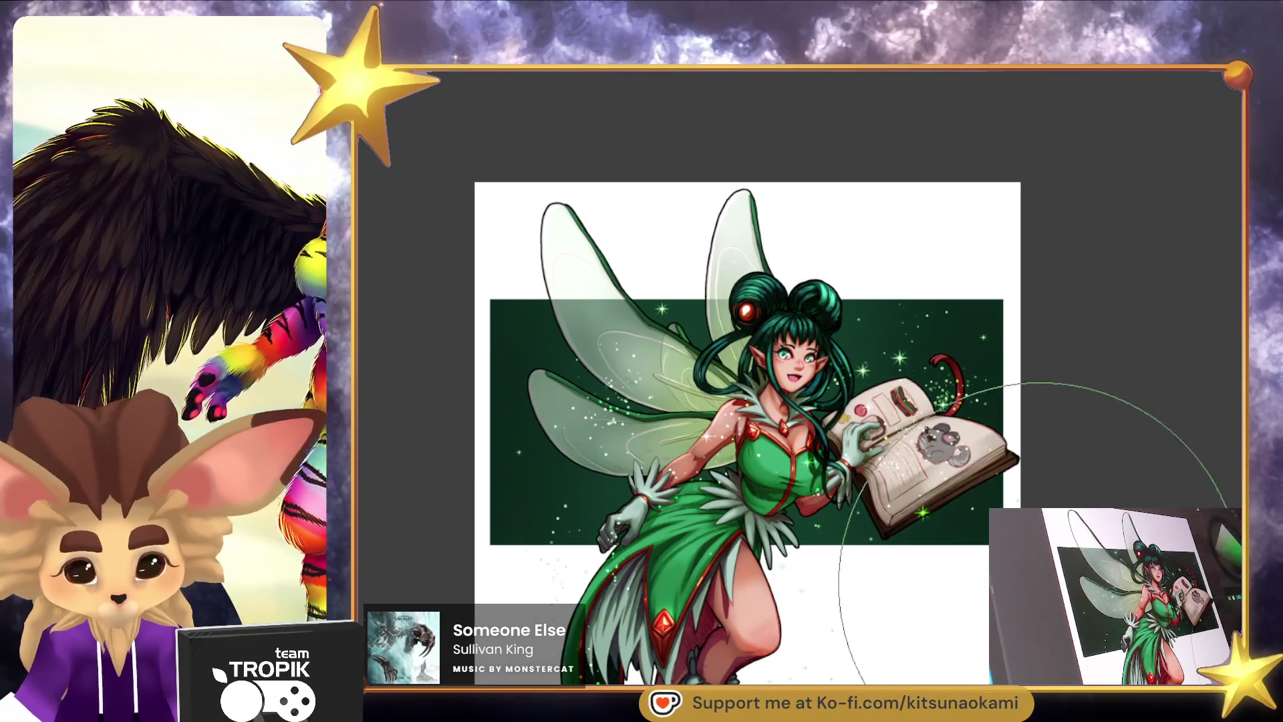
pyautogui.scroll(2, 1069, 401)
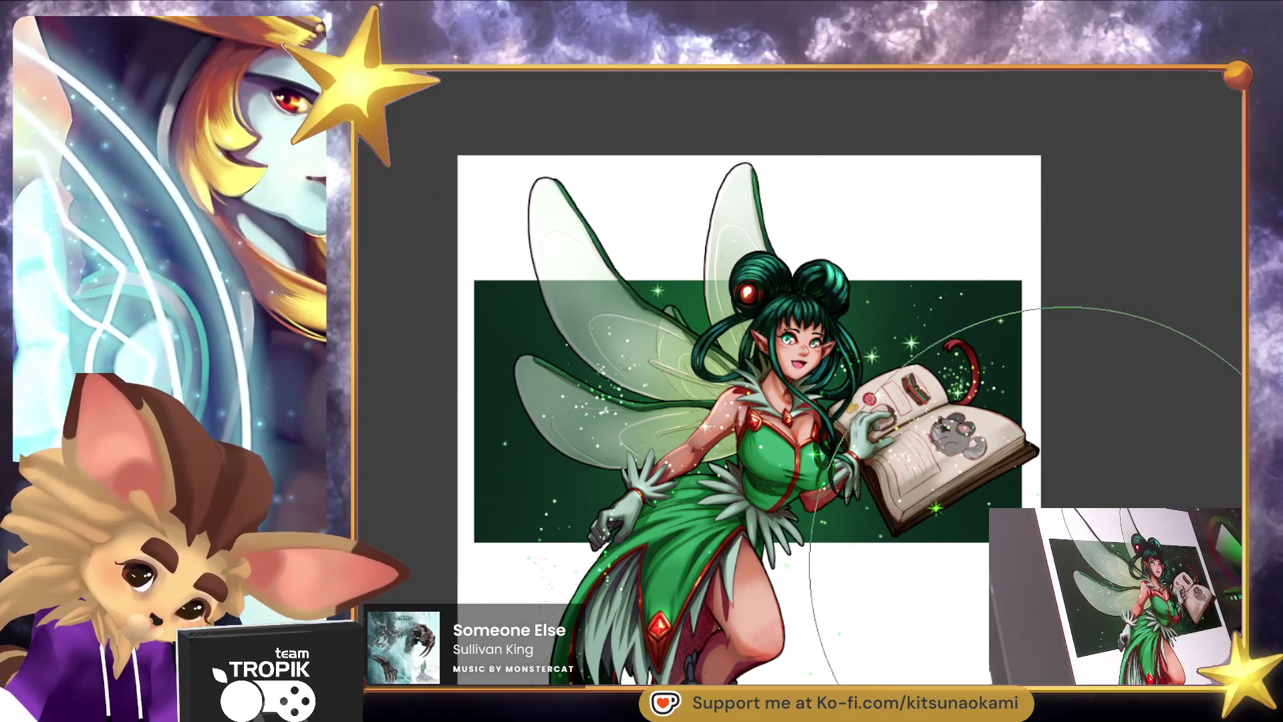
pyautogui.scroll(-3, 1089, 578)
pyautogui.scroll(3, 963, 548)
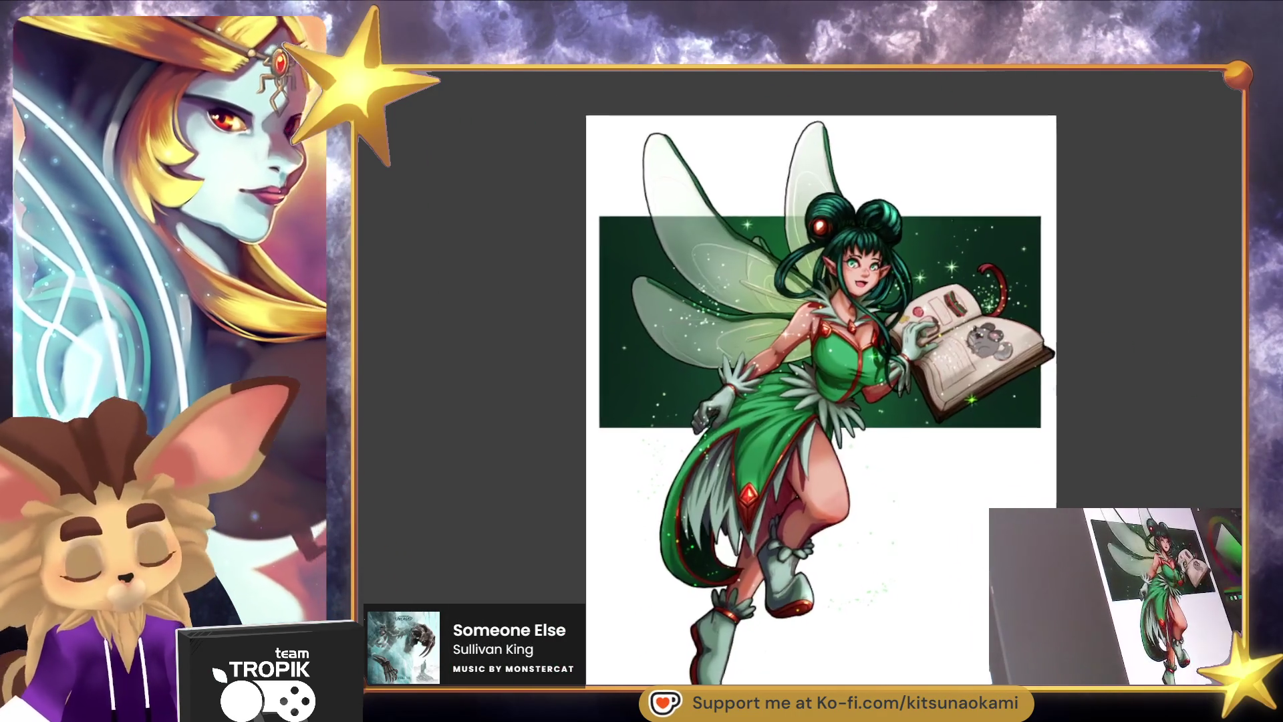
pyautogui.scroll(3, 963, 548)
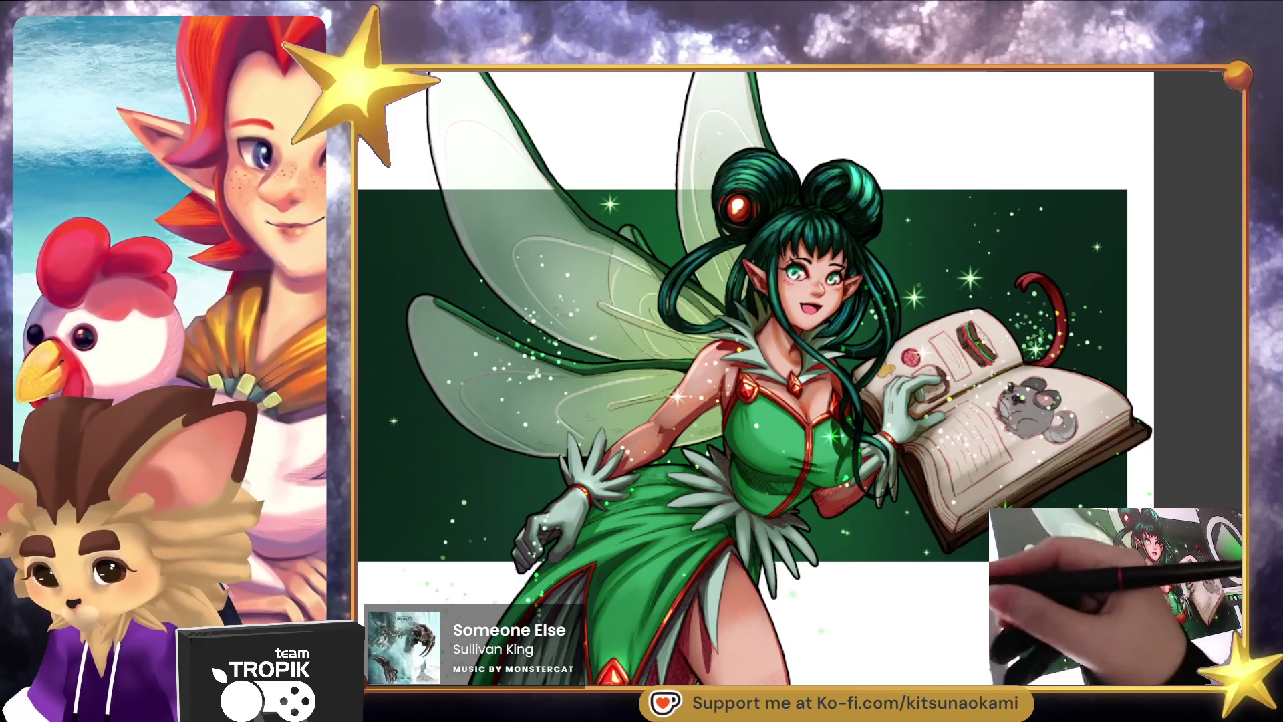
pyautogui.scroll(3, 932, 605)
# With a smaller brush, handwrite the signature below the book, then view the whole illustration.
pyautogui.press('[')
pyautogui.press('[')
pyautogui.press('[')
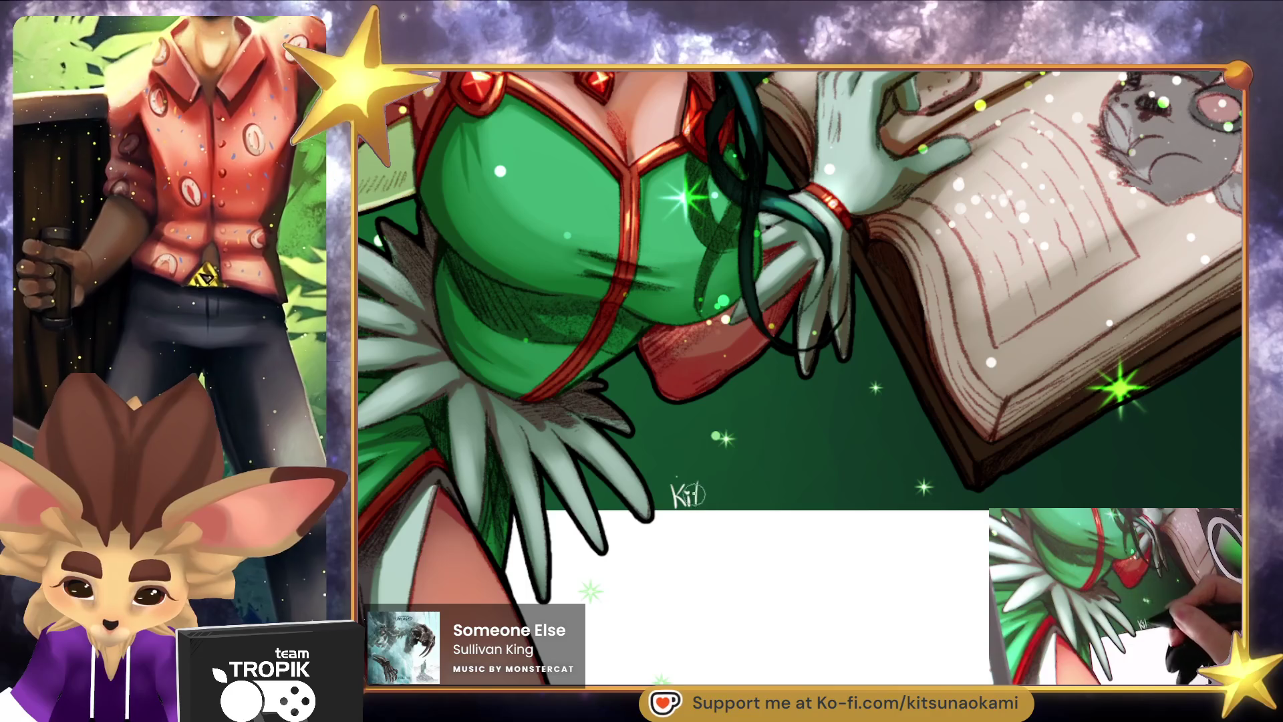
pyautogui.moveTo(715, 500); pyautogui.dragTo(753, 507)
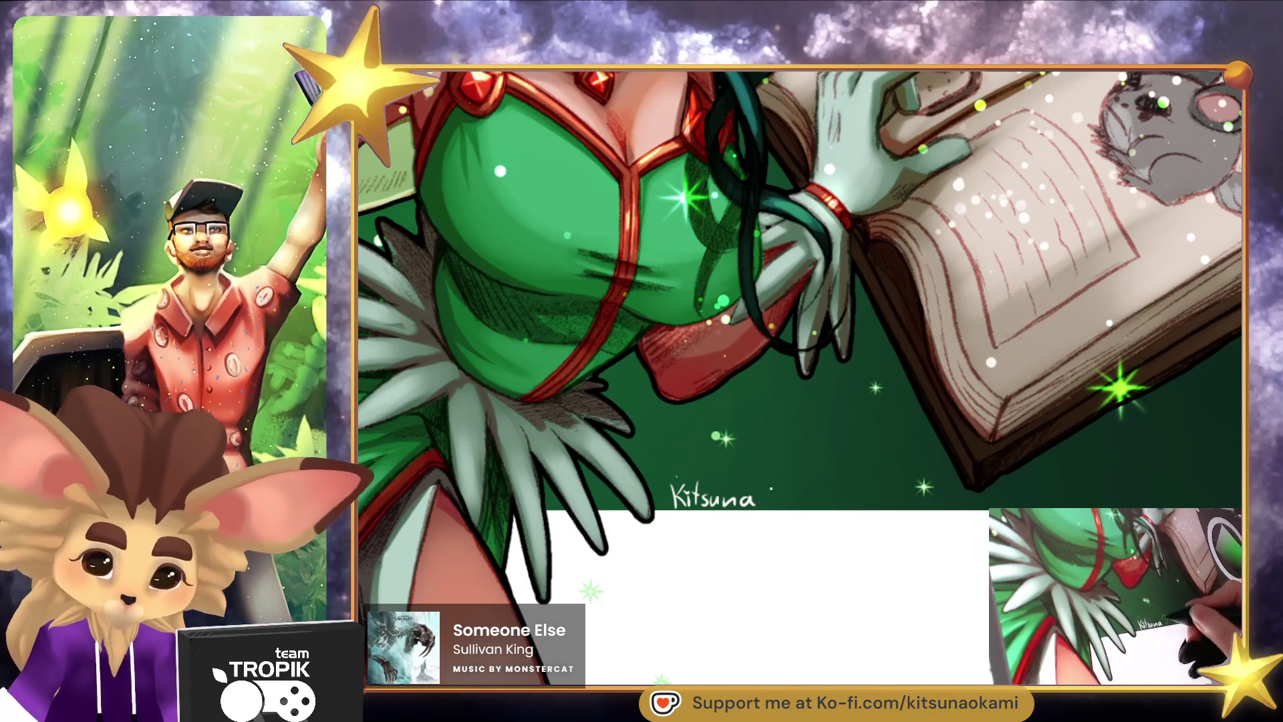
pyautogui.moveTo(796, 498)
pyautogui.mouseDown()
pyautogui.moveTo(829, 502)
pyautogui.moveTo(831, 488)
pyautogui.mouseUp()
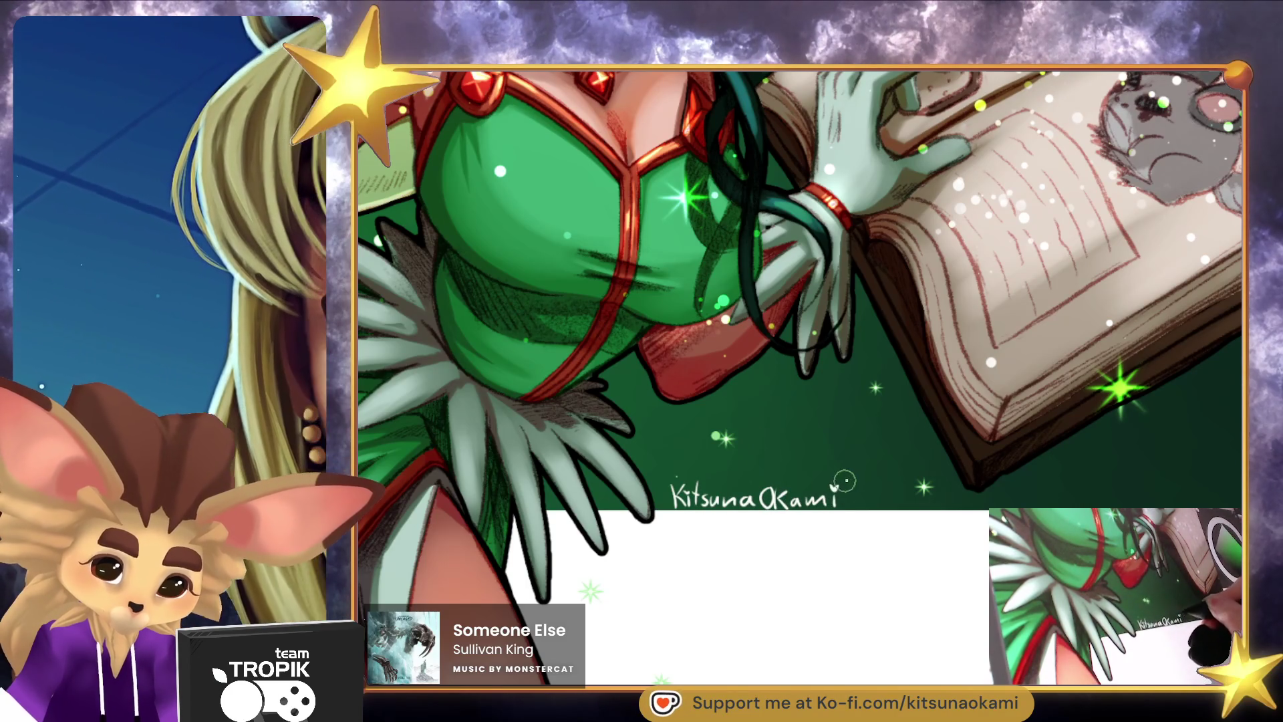
pyautogui.hotkey('ctrl', '0')
pyautogui.moveTo(922, 616); pyautogui.dragTo(873, 594)
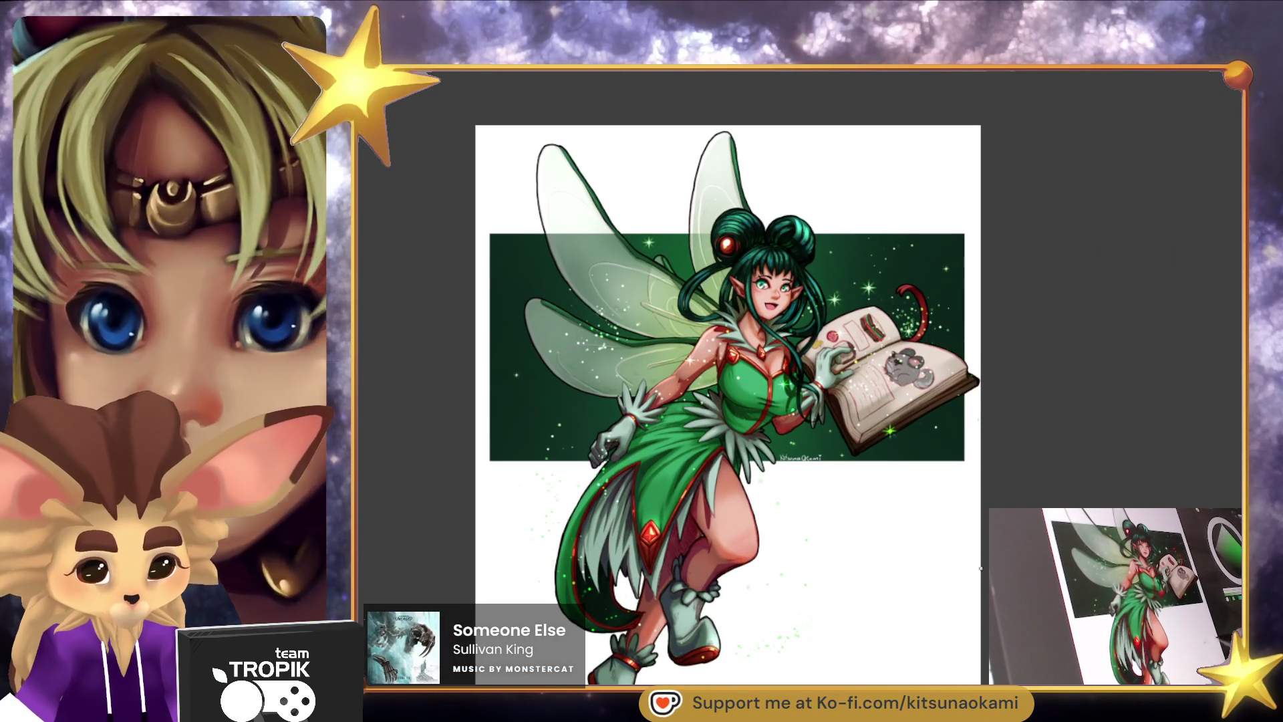
pyautogui.moveTo(973, 594)
pyautogui.mouseDown()
pyautogui.moveTo(964, 563)
pyautogui.moveTo(967, 629)
pyautogui.moveTo(955, 572)
pyautogui.moveTo(954, 591)
pyautogui.mouseUp()
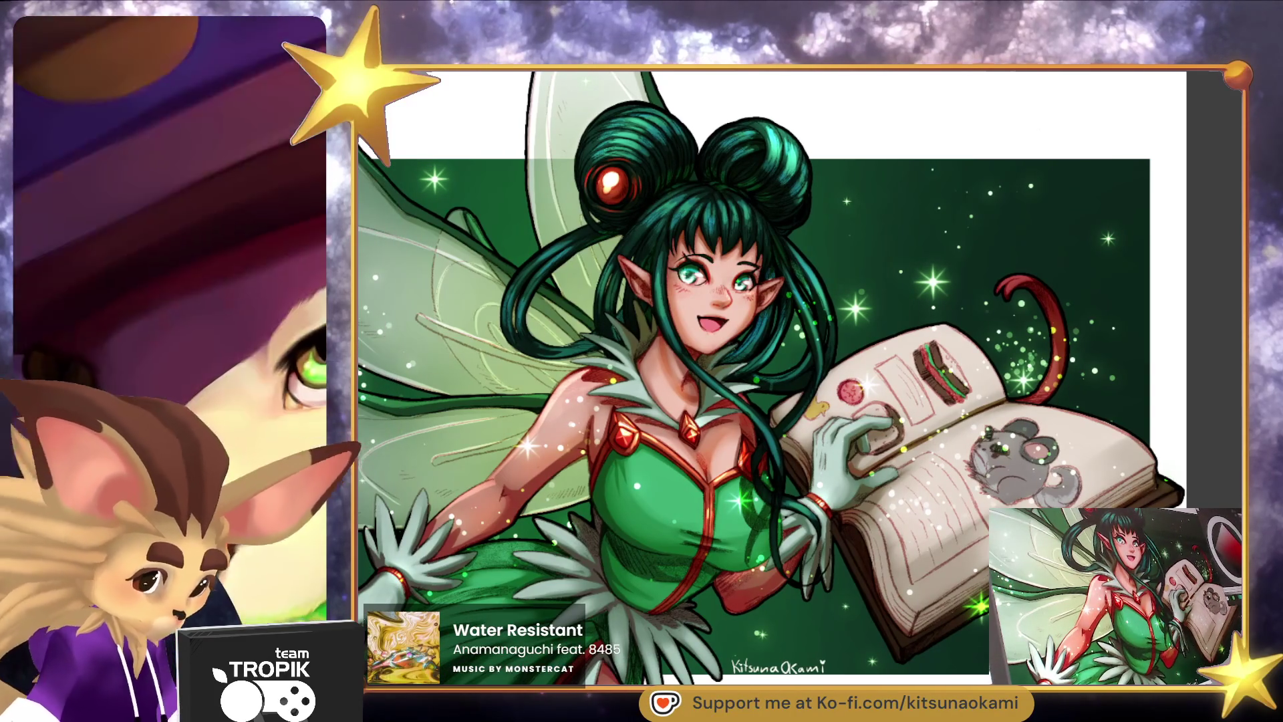
pyautogui.scroll(-5, 858, 590)
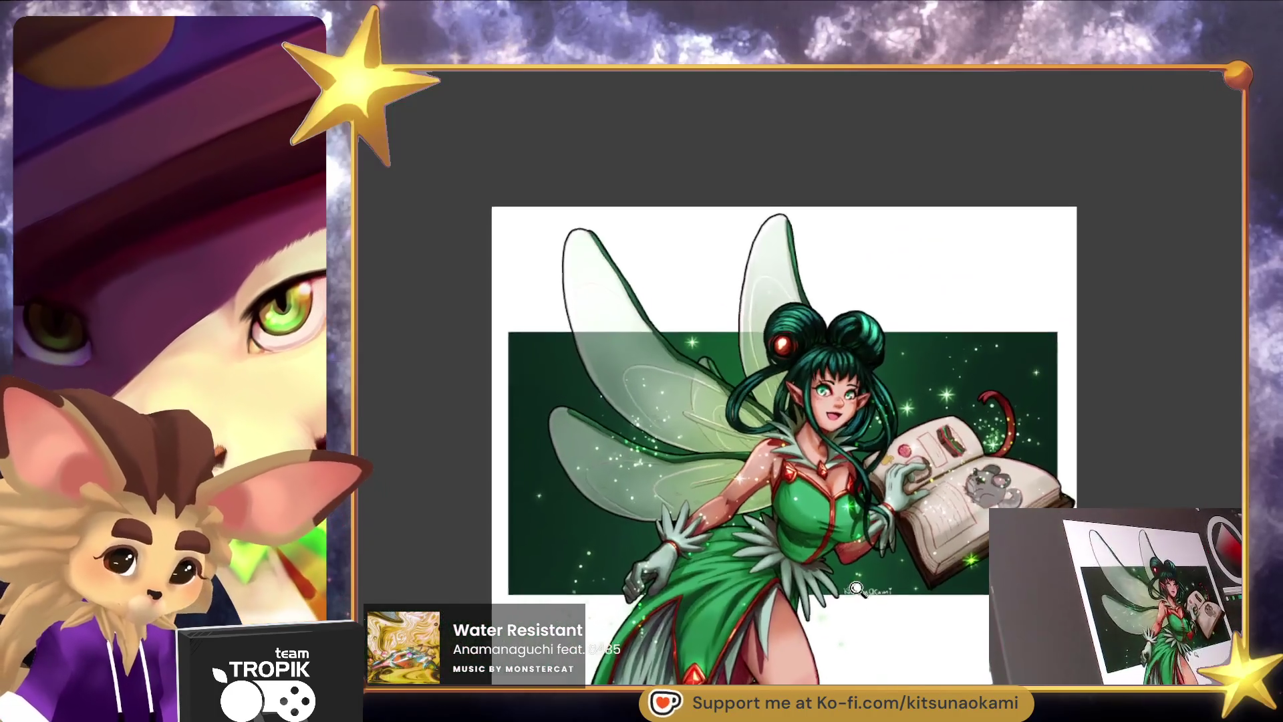
pyautogui.moveTo(856, 589)
pyautogui.mouseDown()
pyautogui.moveTo(936, 574)
pyautogui.moveTo(963, 588)
pyautogui.moveTo(929, 527)
pyautogui.moveTo(910, 533)
pyautogui.mouseUp()
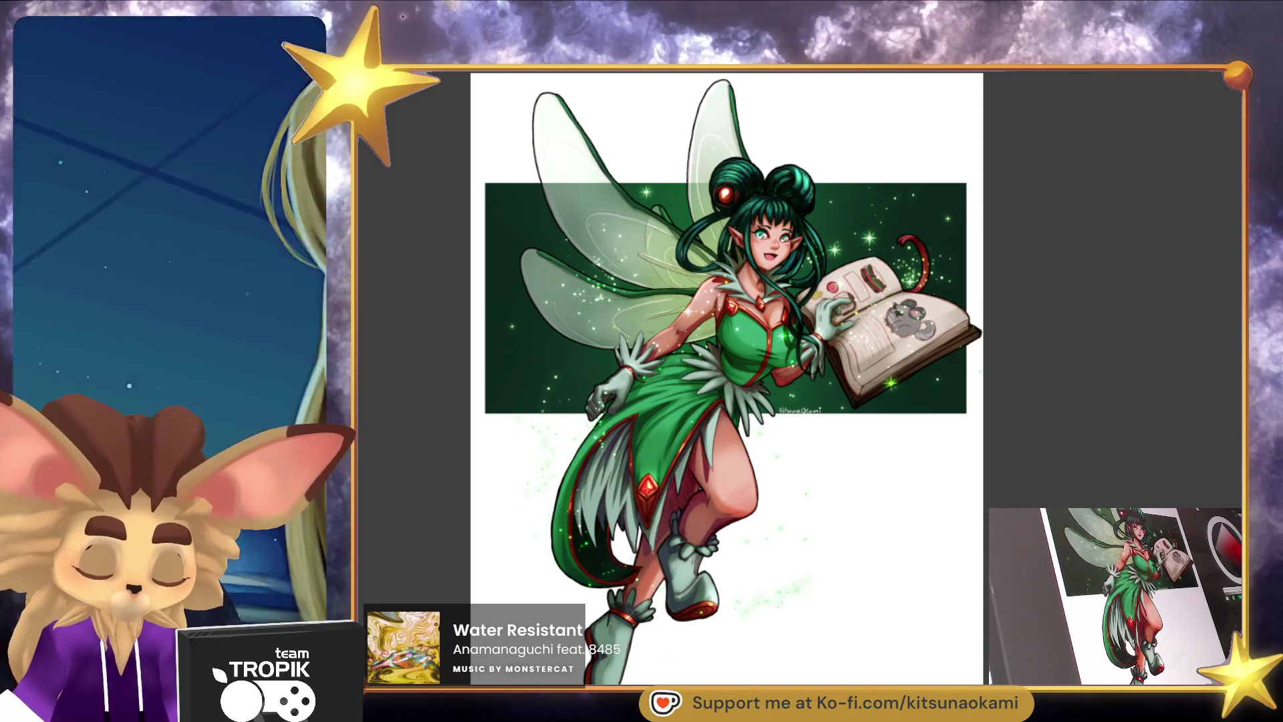
pyautogui.moveTo(969, 606)
pyautogui.mouseDown()
pyautogui.moveTo(944, 606)
pyautogui.moveTo(936, 581)
pyautogui.moveTo(933, 595)
pyautogui.mouseUp()
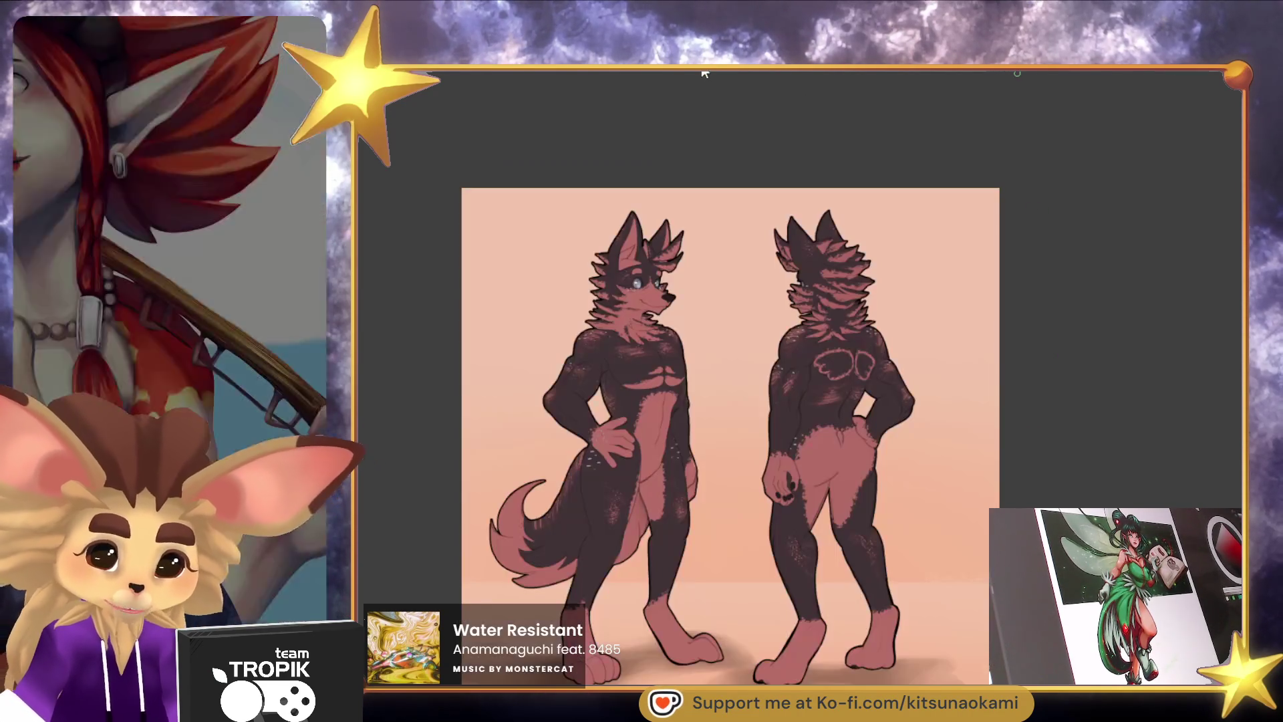
pyautogui.click(705, 74)
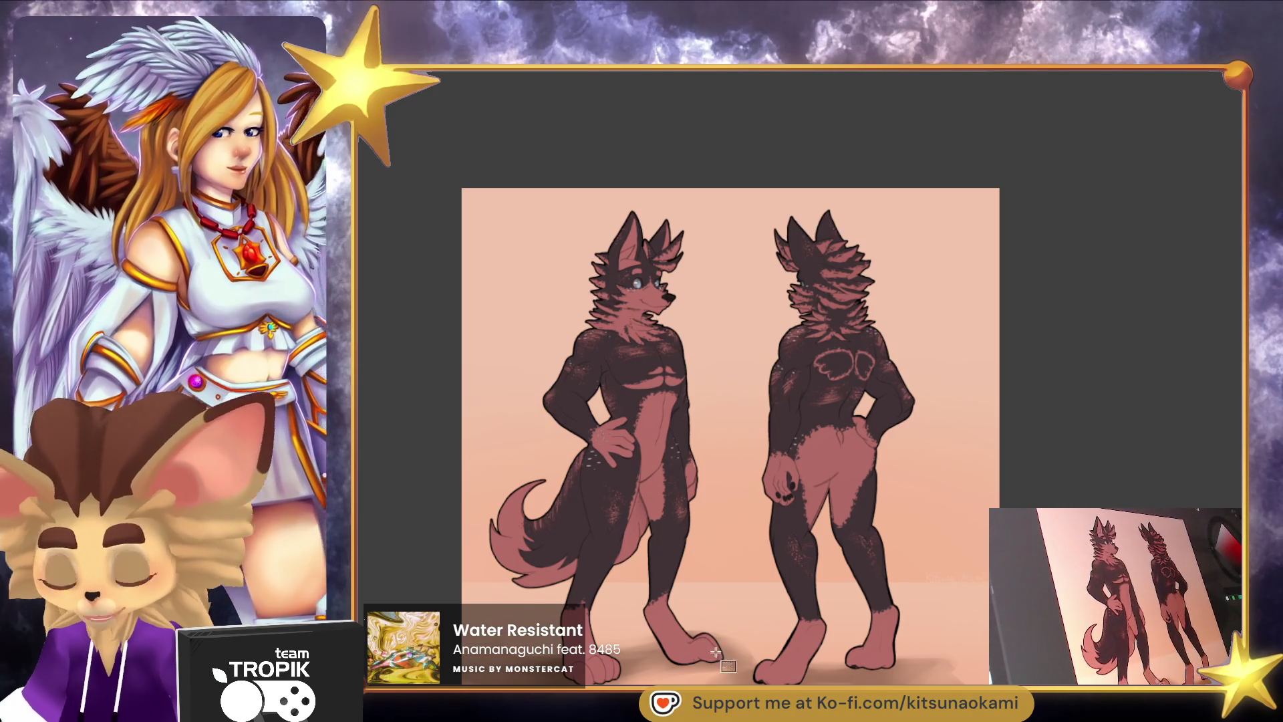
# Draw a vertical guide line between the two wolf figures.
pyautogui.moveTo(724, 665); pyautogui.dragTo(715, 224)
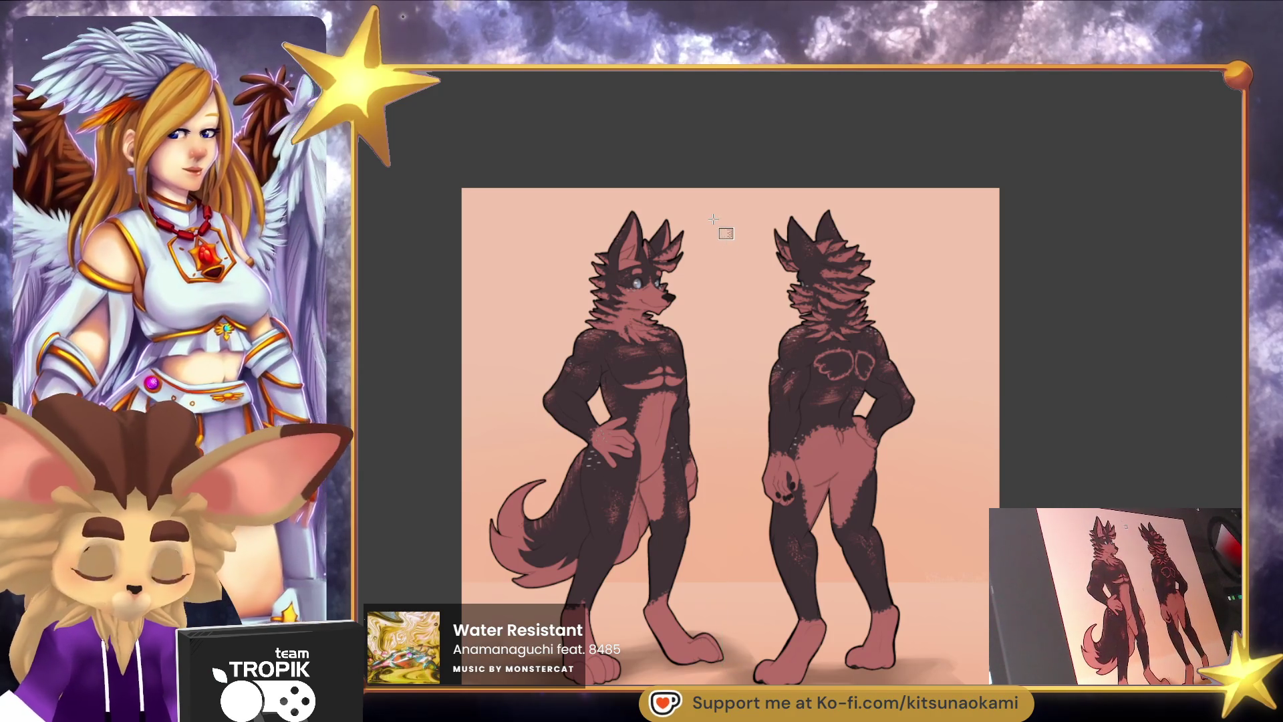
# Clip the gradient layer to the two wolf silhouettes, then flip between the fairy and wolf documents.
pyautogui.hotkey('ctrl', 'alt', 'g')
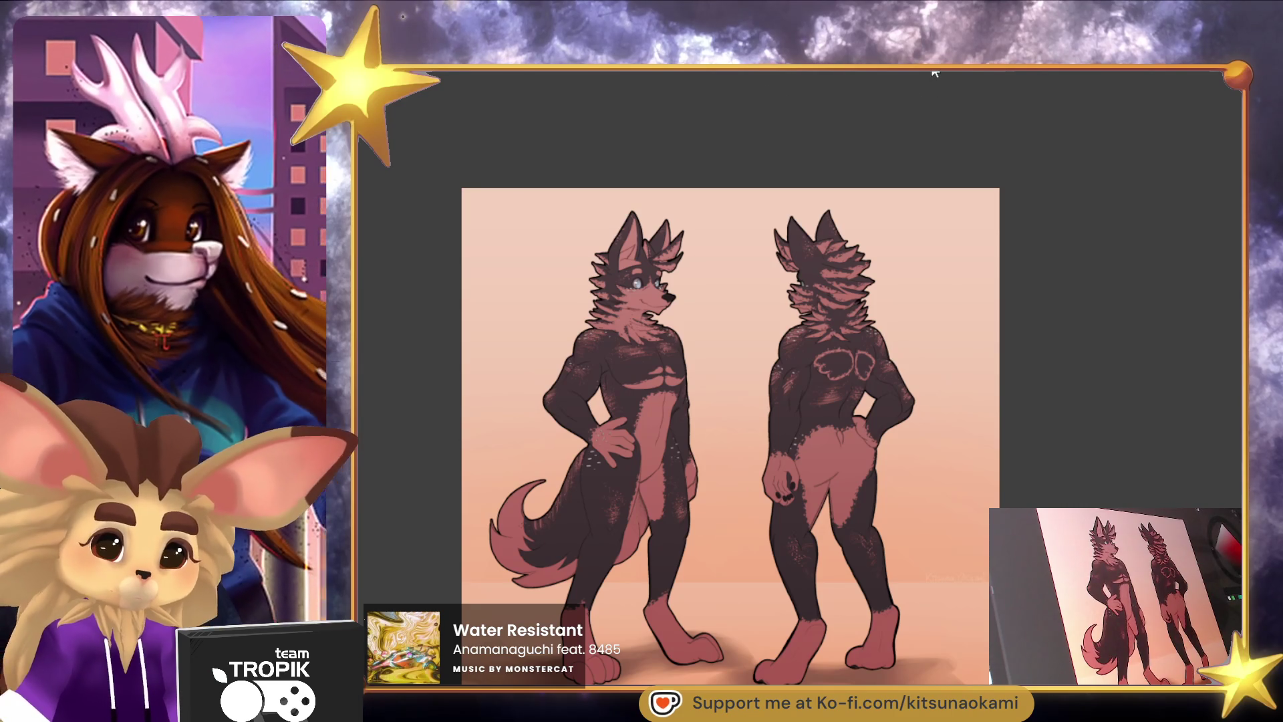
pyautogui.click(933, 72)
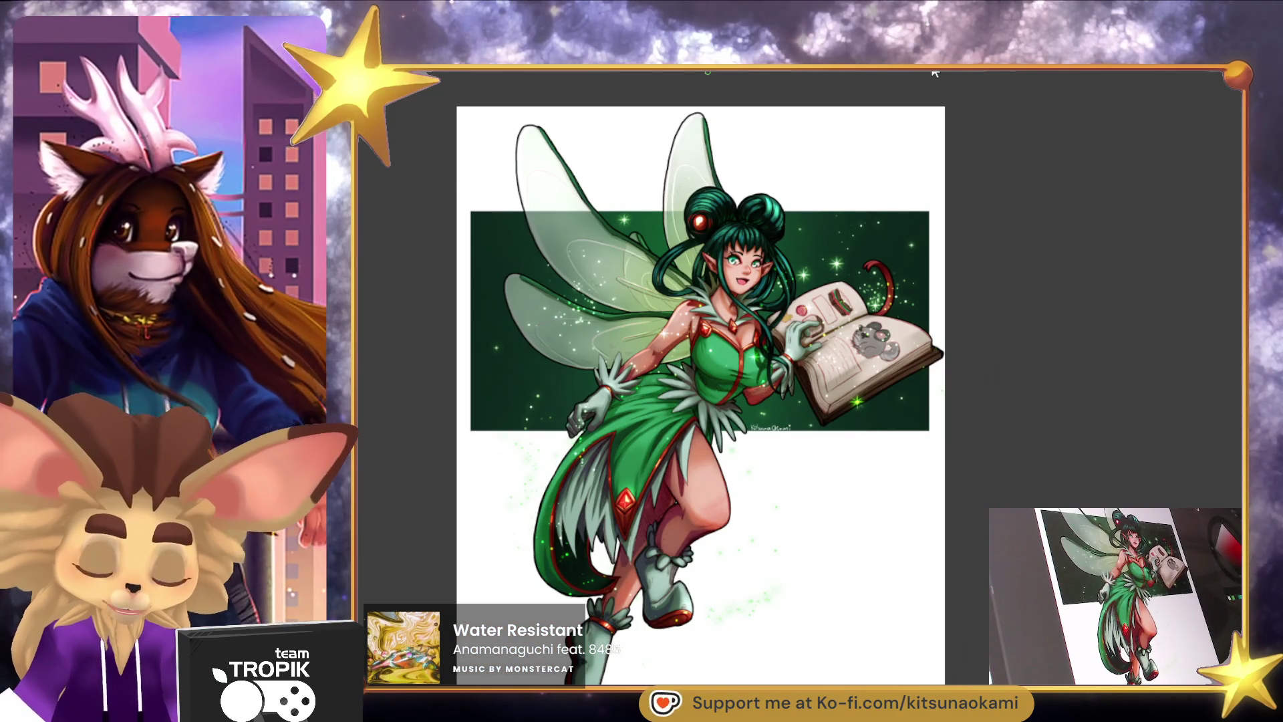
pyautogui.click(555, 8)
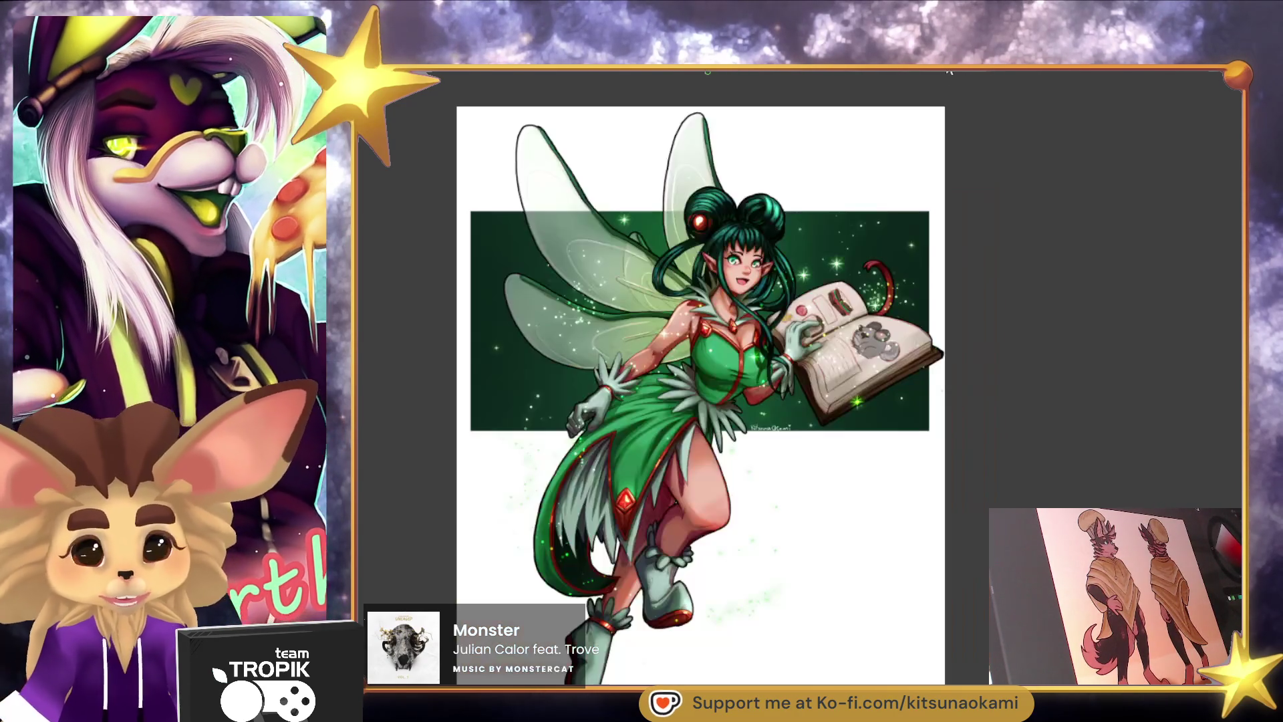
# Switch documents to view the finished, signed fairy illustration.
pyautogui.hotkey('ctrl', 'Tab')
pyautogui.hotkey('ctrl', 'Tab')
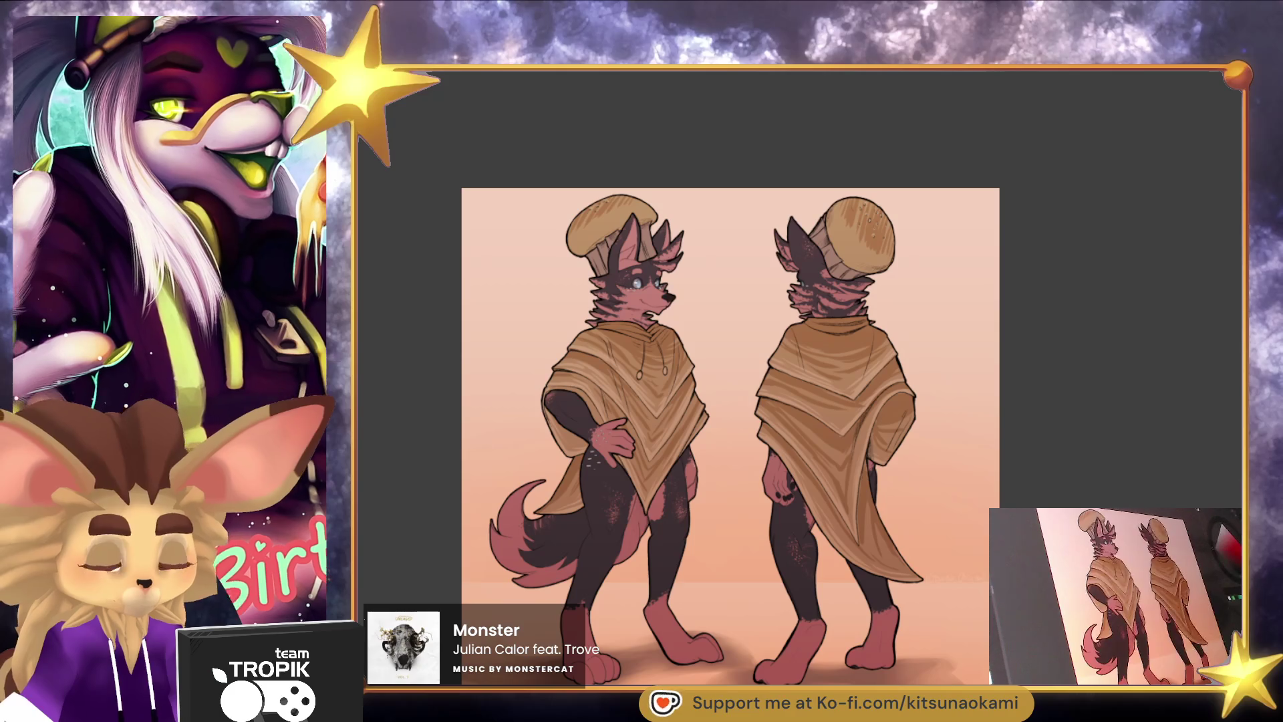